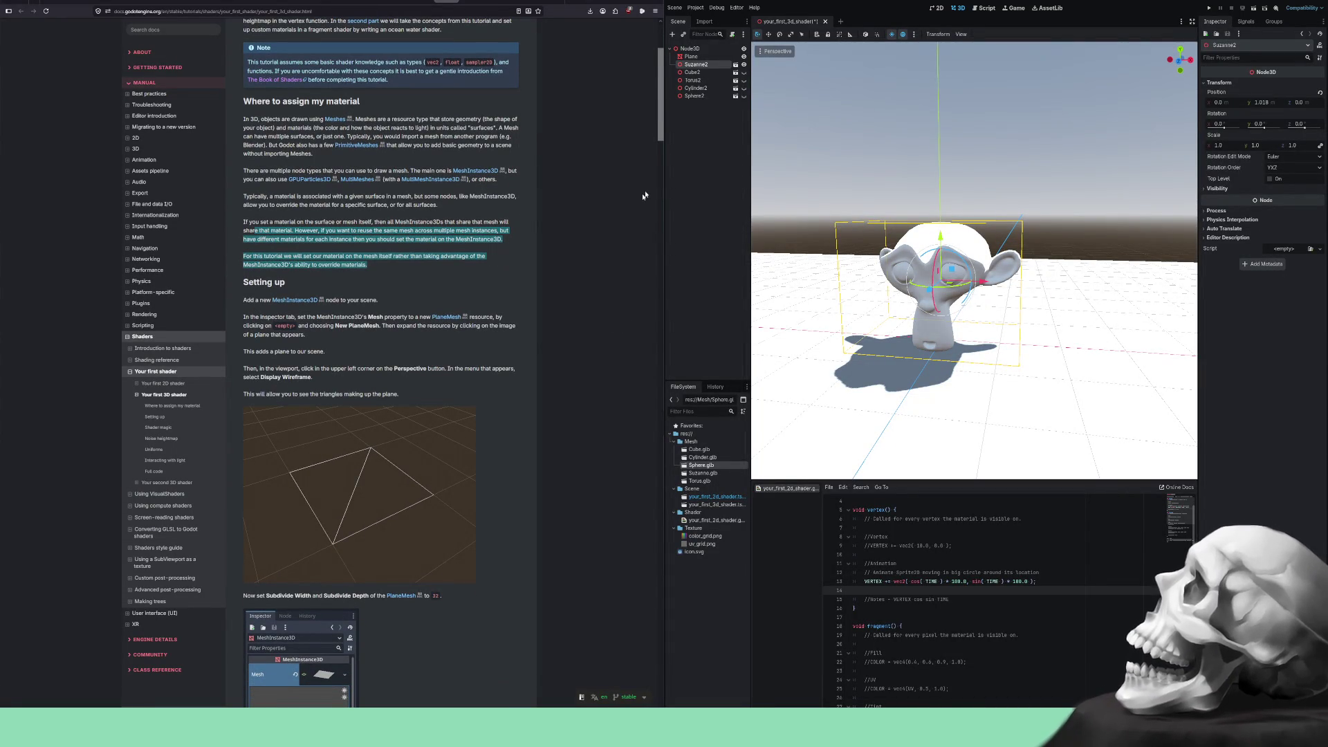
- Delete the five mesh nodes from Suzanne2 through Sphere2, keeping only Node3D and Plane
{"action": "left_click", "coordinate": [696, 65]}
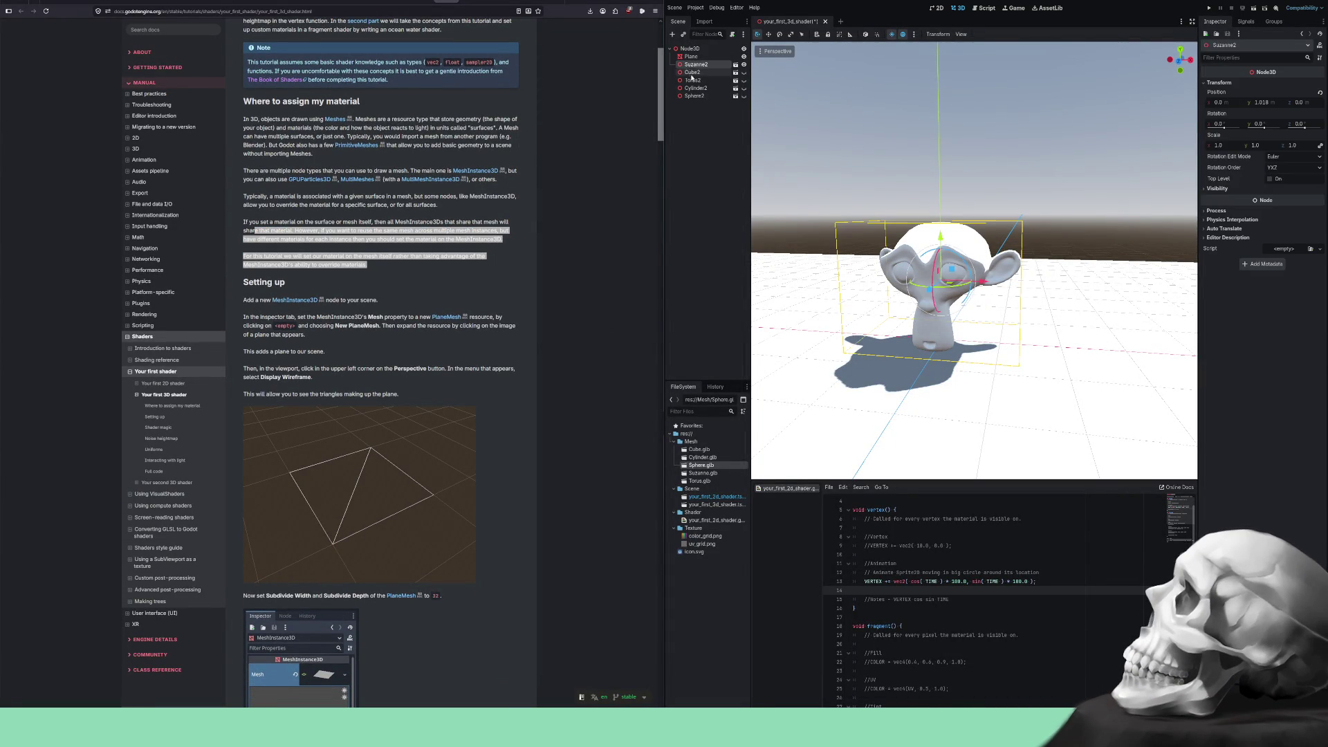
{"action": "left_click", "coordinate": [694, 96], "text": "shift"}
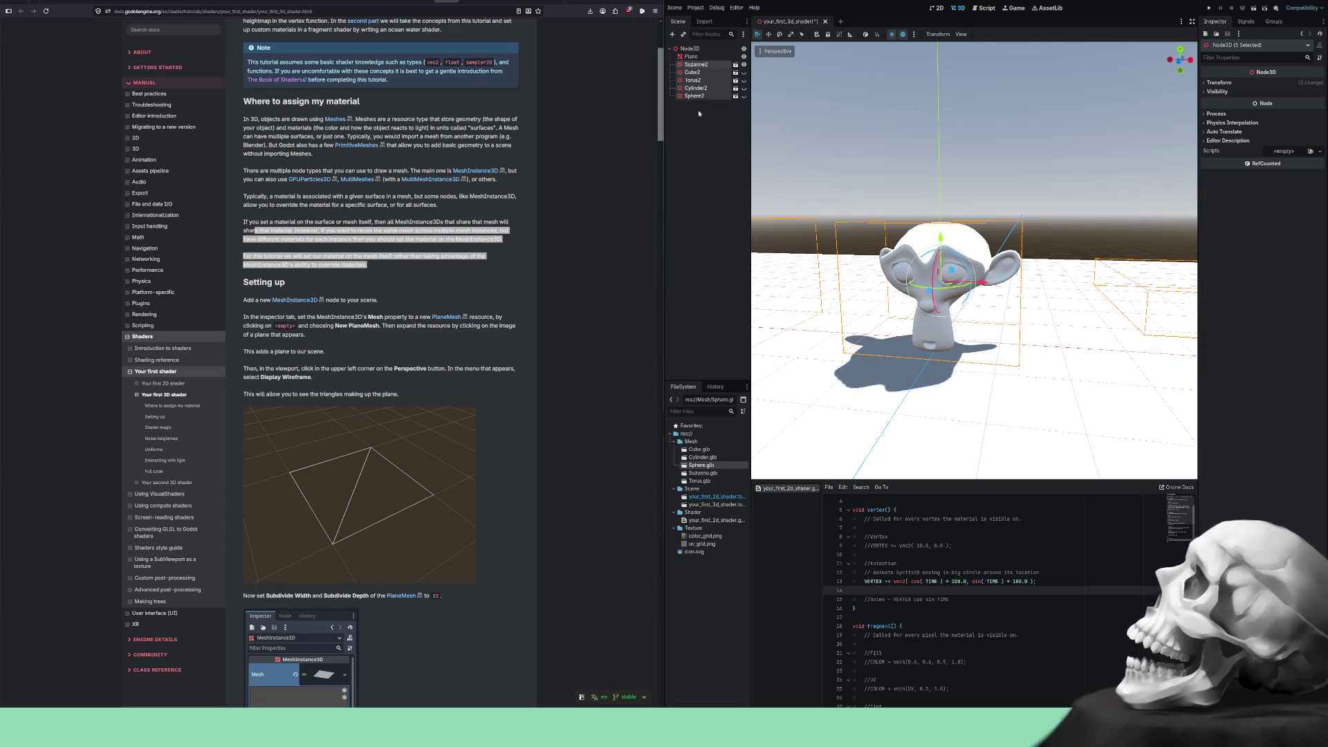
{"action": "key", "text": "Delete"}
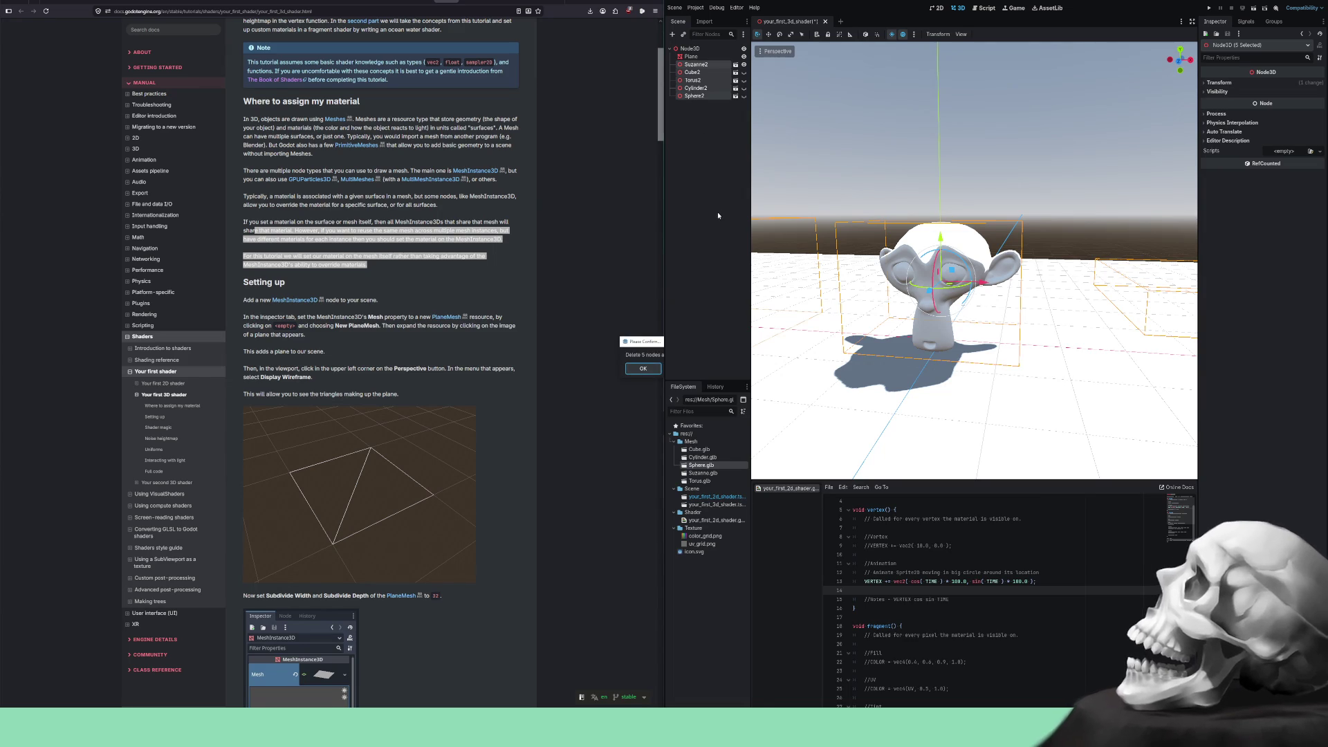
{"action": "left_click", "coordinate": [638, 370]}
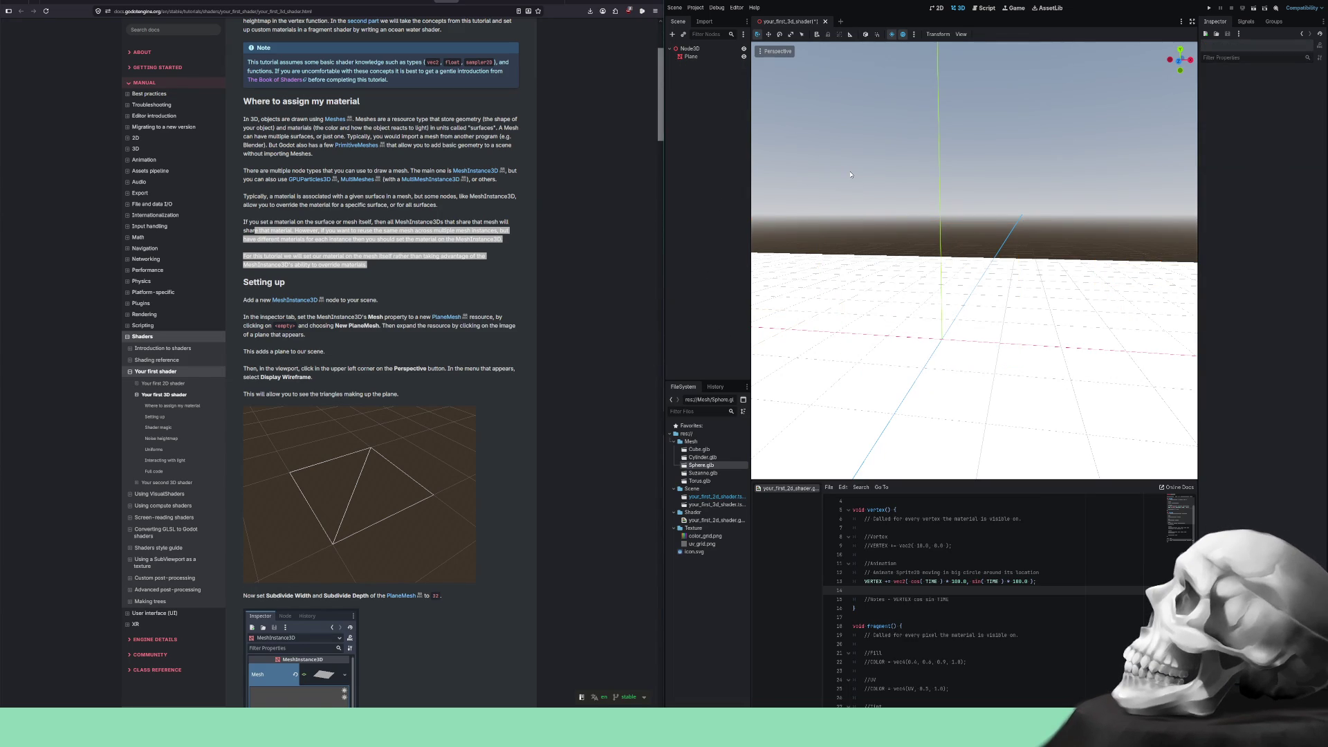
- Save the scene and add a MeshInstance3D node, moving it directly under Node3D
{"action": "key", "text": "ctrl+s"}
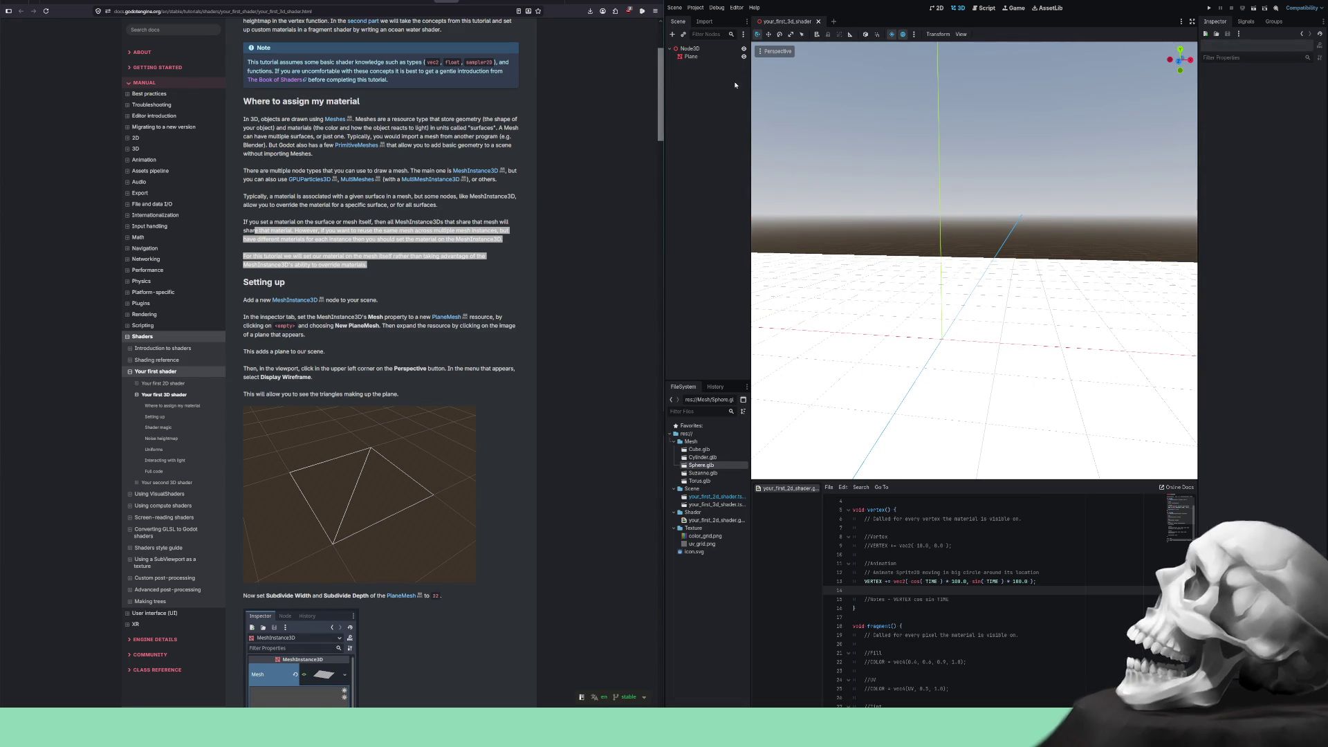
{"action": "left_click", "coordinate": [694, 56]}
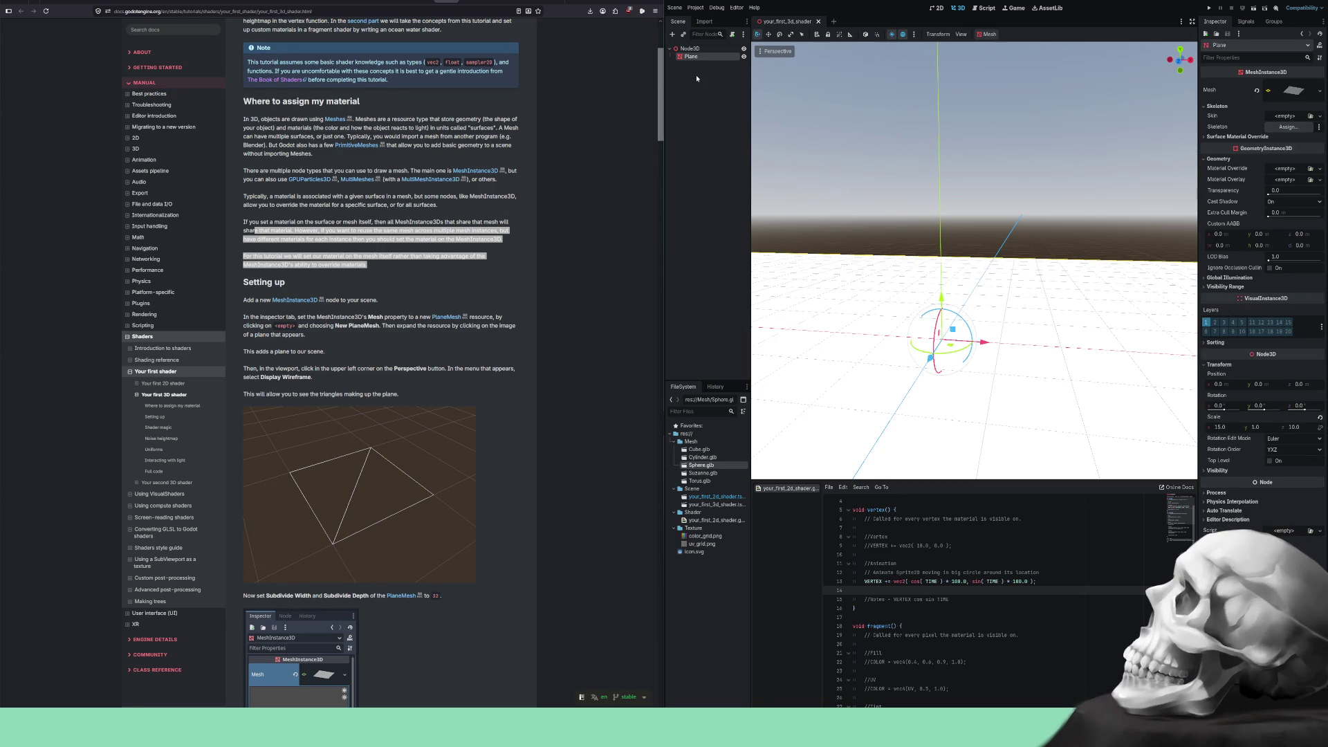
{"action": "left_click", "coordinate": [674, 35]}
{"action": "left_click", "coordinate": [646, 114]}
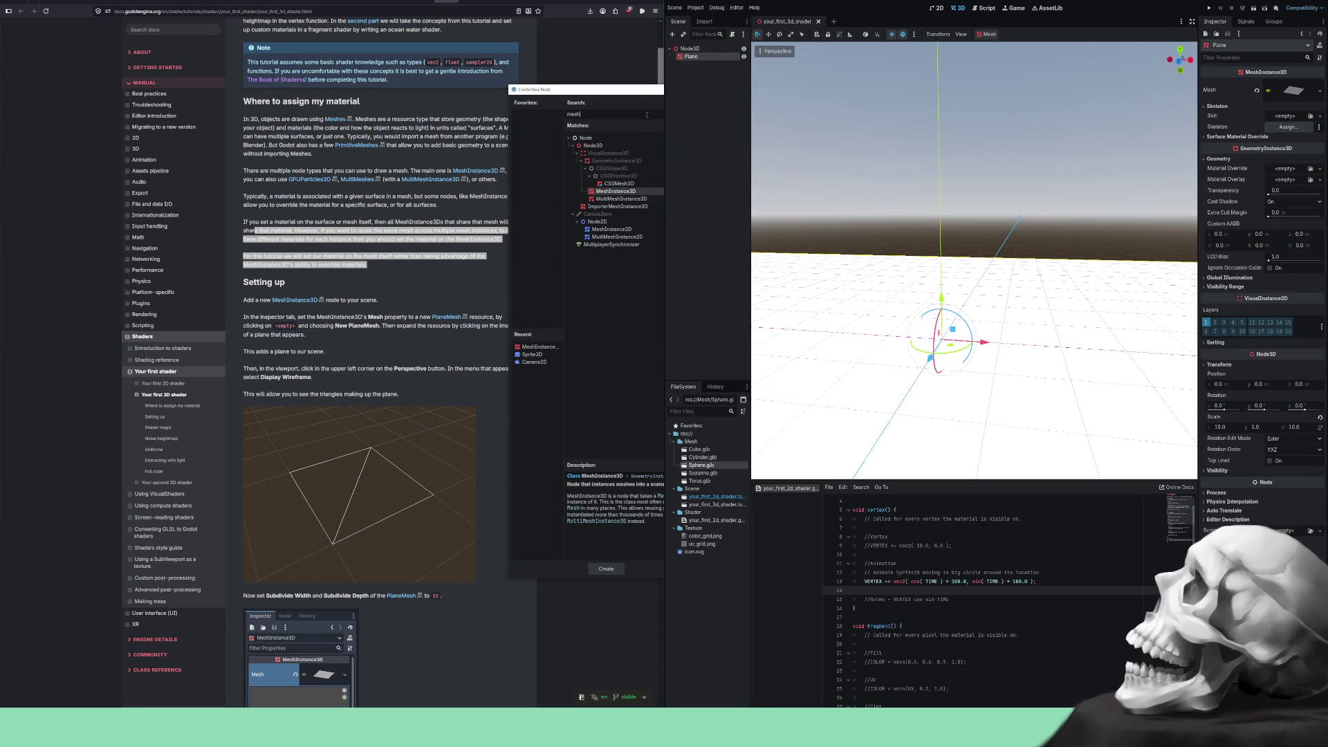
{"action": "double_click", "coordinate": [633, 192]}
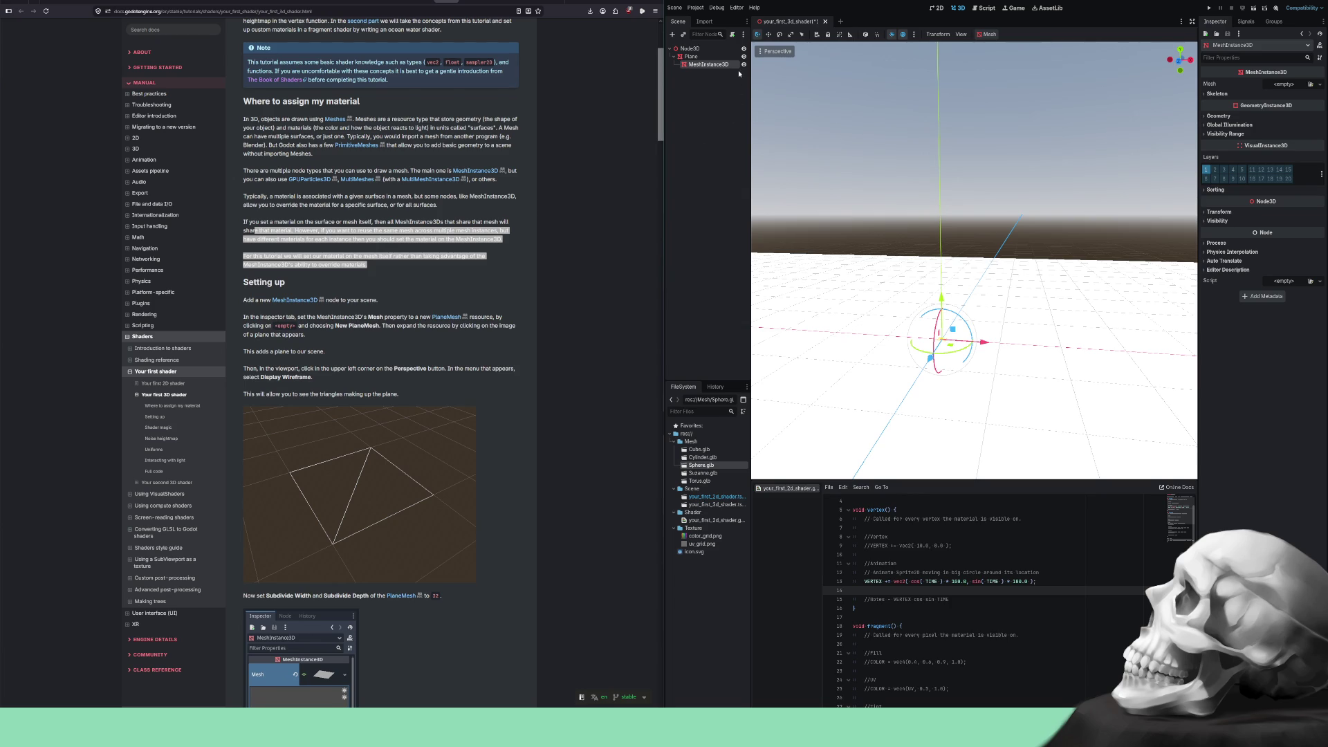
{"action": "left_click_drag", "start_coordinate": [704, 67], "coordinate": [701, 50]}
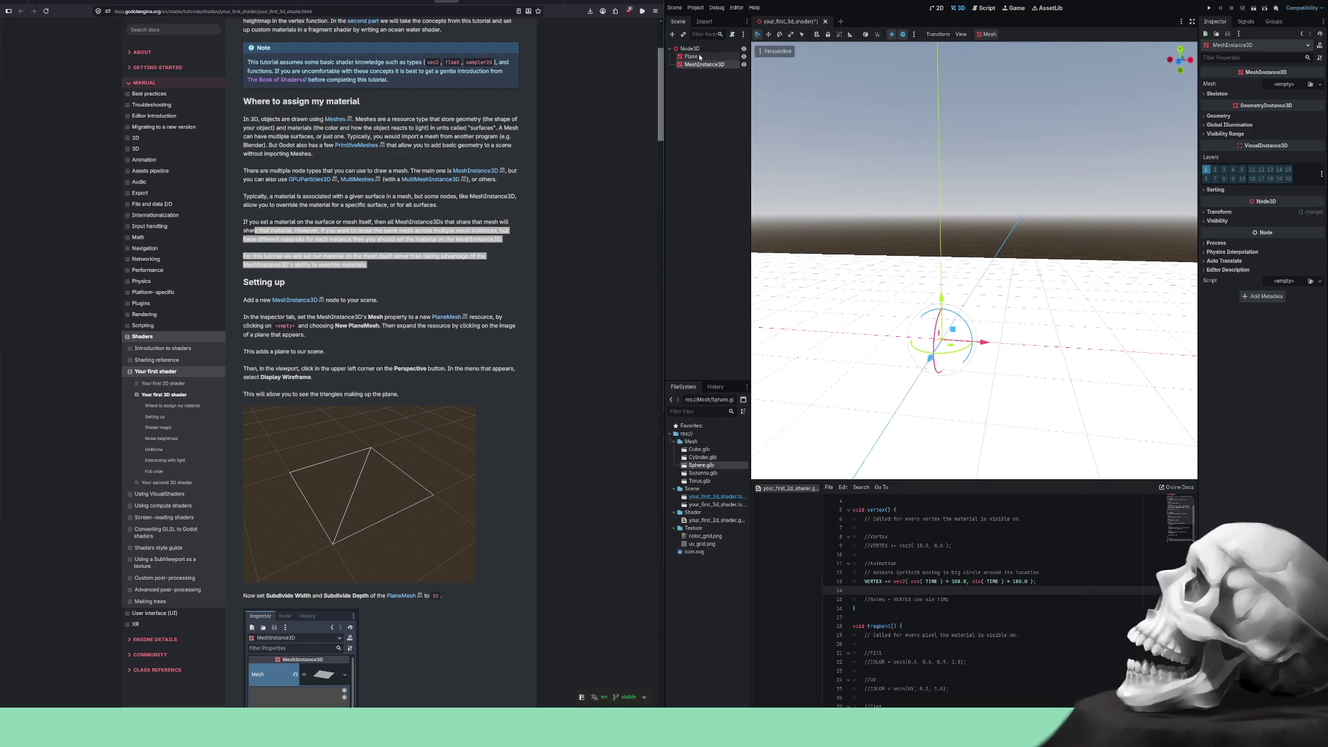
- Delete the Plane node and select the new MeshInstance3D
{"action": "left_click", "coordinate": [700, 57]}
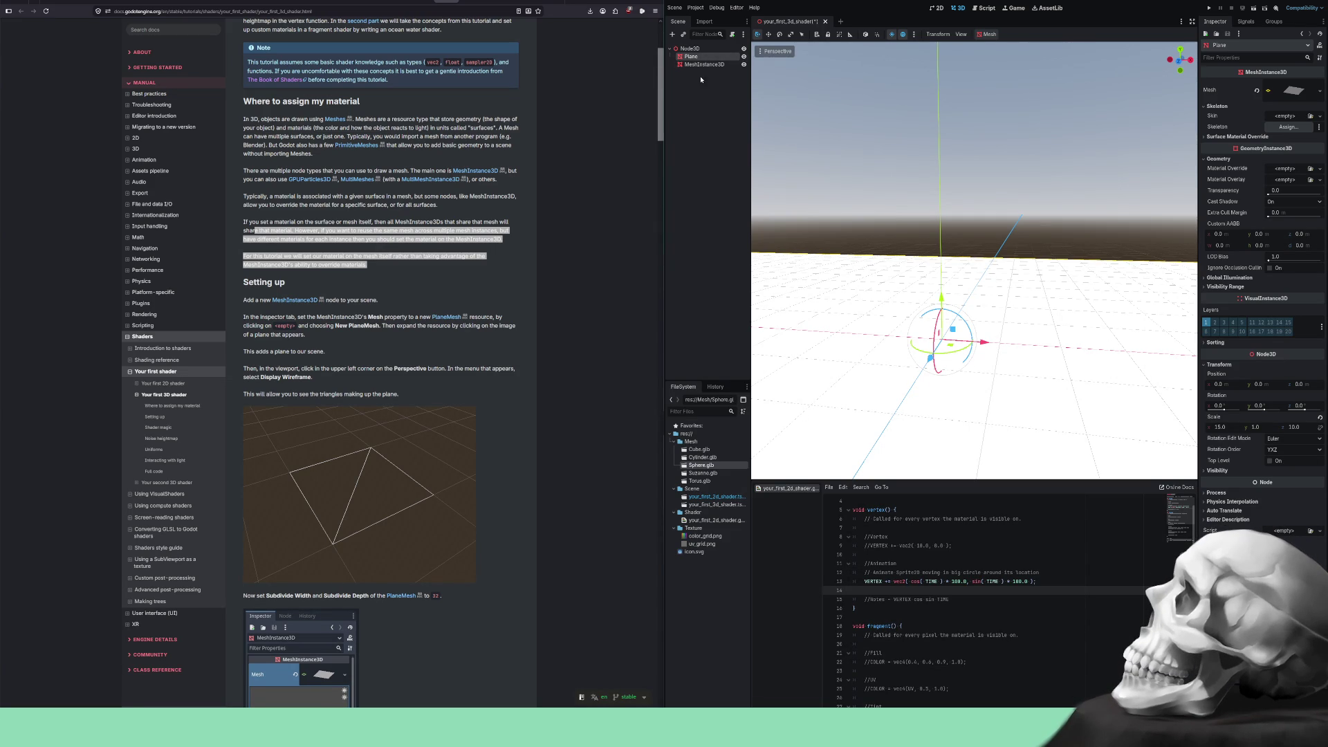
{"action": "key", "text": "Delete"}
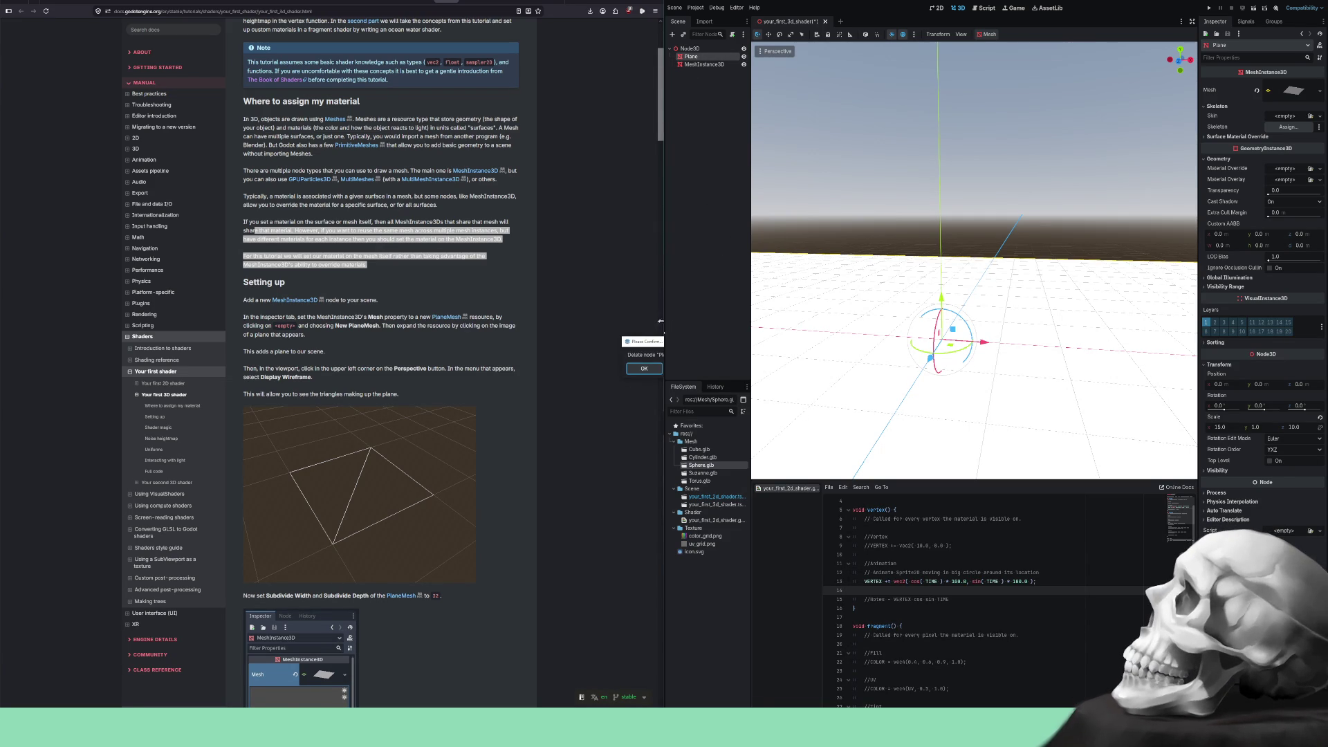
{"action": "left_click", "coordinate": [644, 368]}
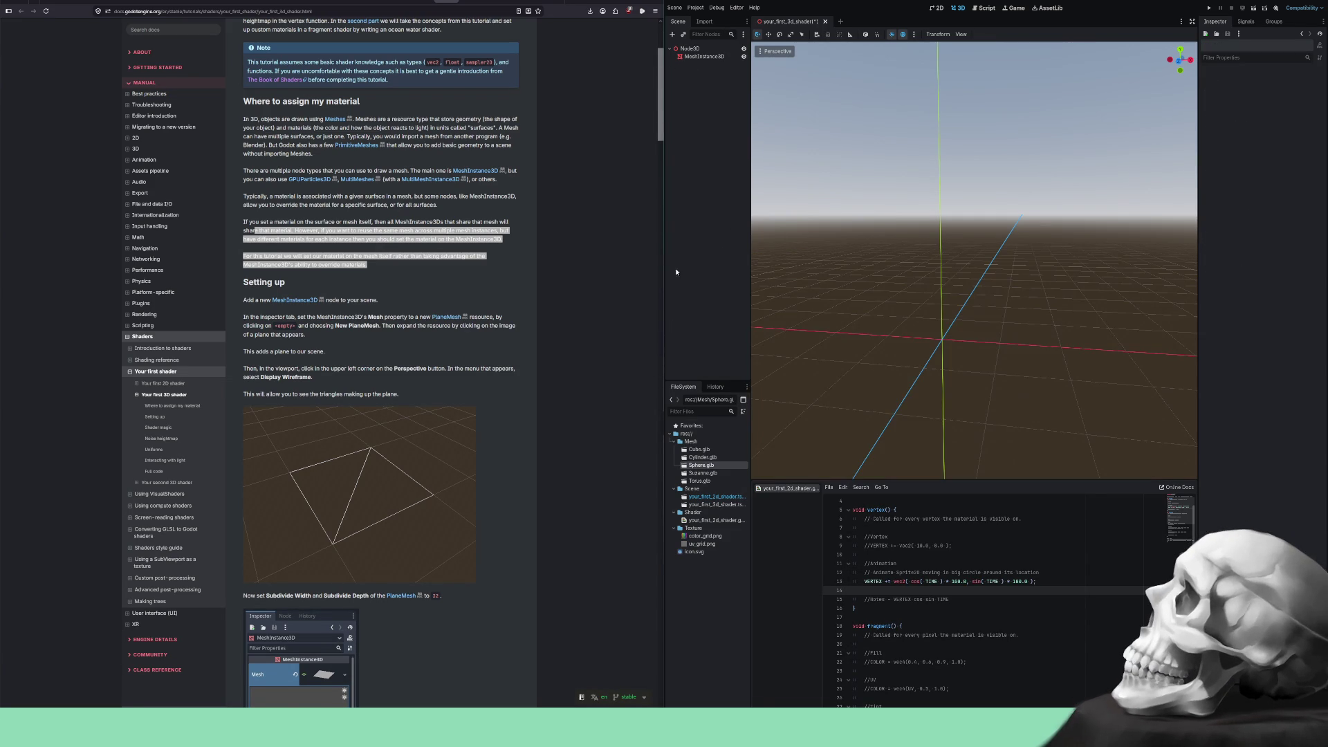
{"action": "left_click", "coordinate": [704, 56]}
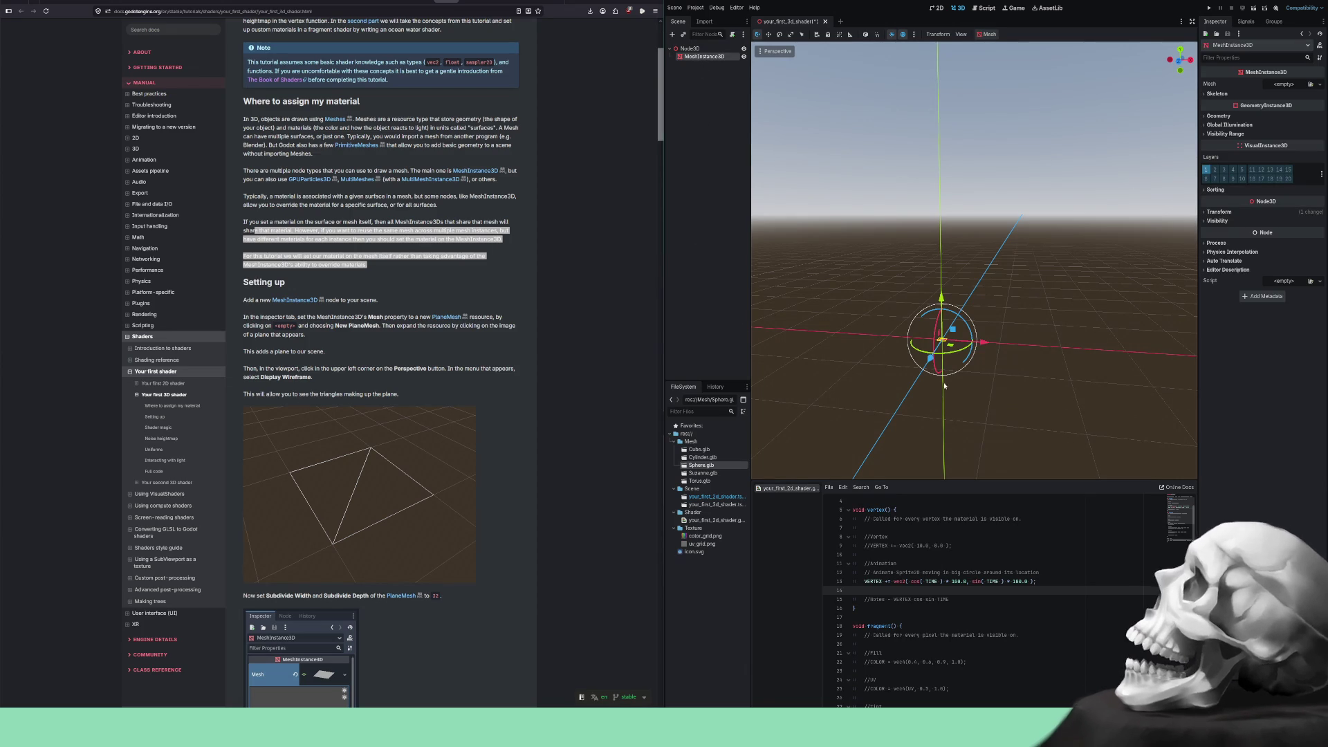
- Frame the MeshInstance3D in the viewport and orbit to look down at it
{"action": "scroll", "coordinate": [981, 370], "scroll_direction": "up", "scroll_amount": 3}
{"action": "scroll", "coordinate": [977, 376], "scroll_direction": "down", "scroll_amount": 2}
{"action": "key", "text": "f"}
{"action": "mouse_move", "coordinate": [1015, 283]}
{"action": "left_mouse_down"}
{"action": "mouse_move", "coordinate": [1077, 383]}
{"action": "mouse_move", "coordinate": [1142, 362]}
{"action": "mouse_move", "coordinate": [1064, 317]}
{"action": "mouse_move", "coordinate": [1039, 410]}
{"action": "mouse_move", "coordinate": [1089, 363]}
{"action": "mouse_move", "coordinate": [994, 361]}
{"action": "mouse_move", "coordinate": [1021, 355]}
{"action": "left_mouse_up"}
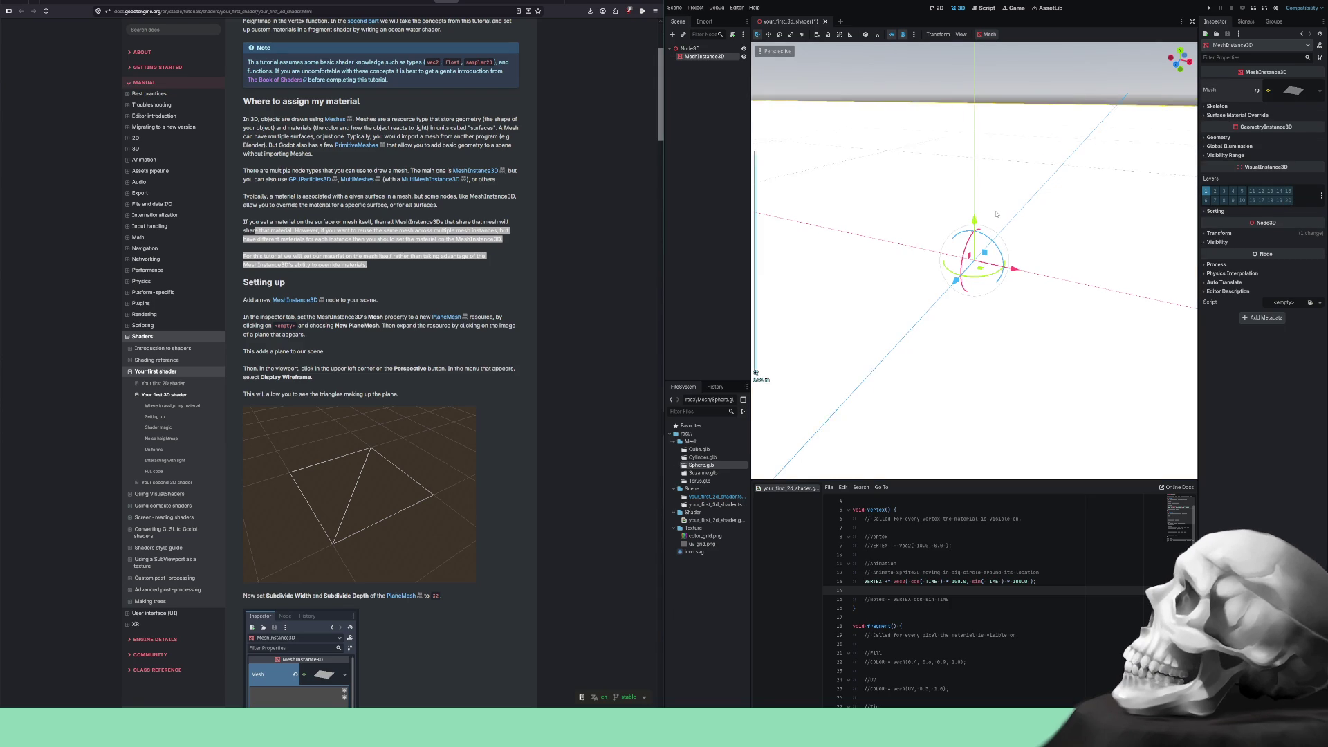
- Zoom in on the flat plane mesh and begin deleting the MeshInstance3D node
{"action": "scroll", "coordinate": [996, 213], "scroll_direction": "down", "scroll_amount": 5}
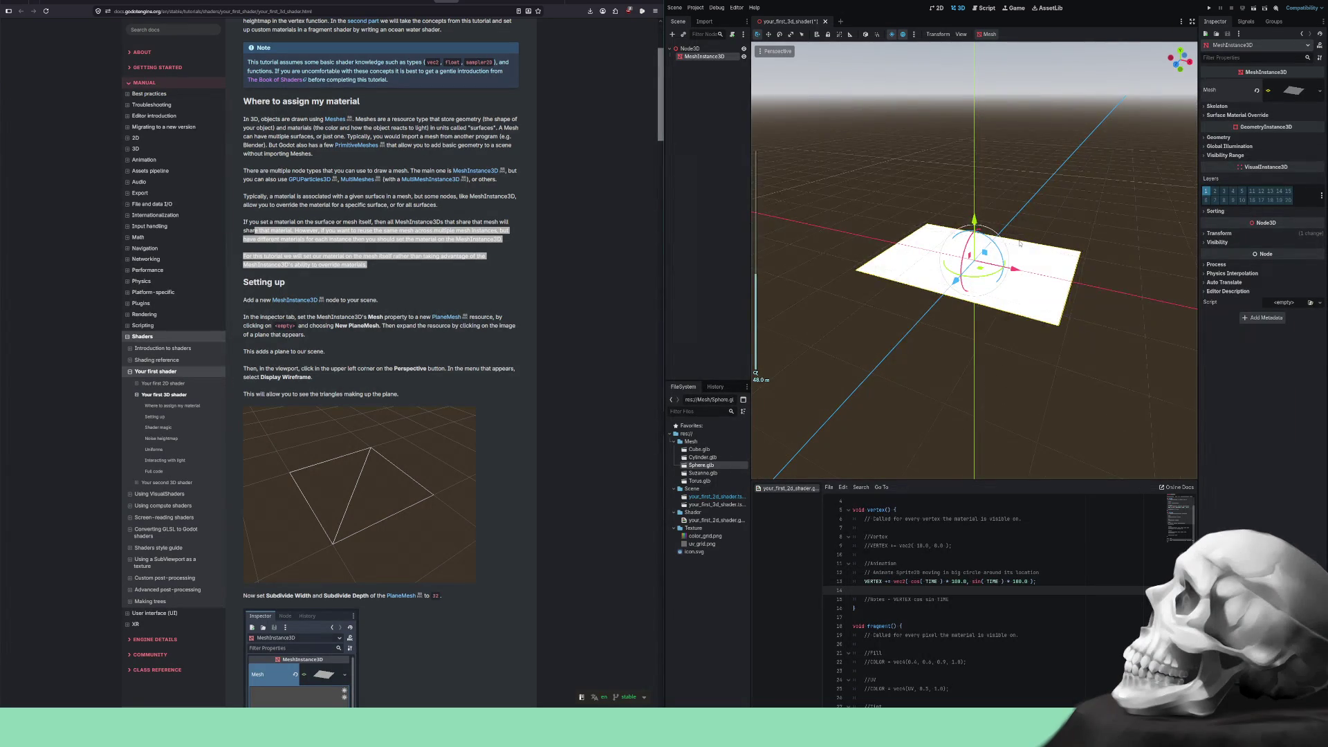
{"action": "scroll", "coordinate": [1025, 246], "scroll_direction": "up", "scroll_amount": 3}
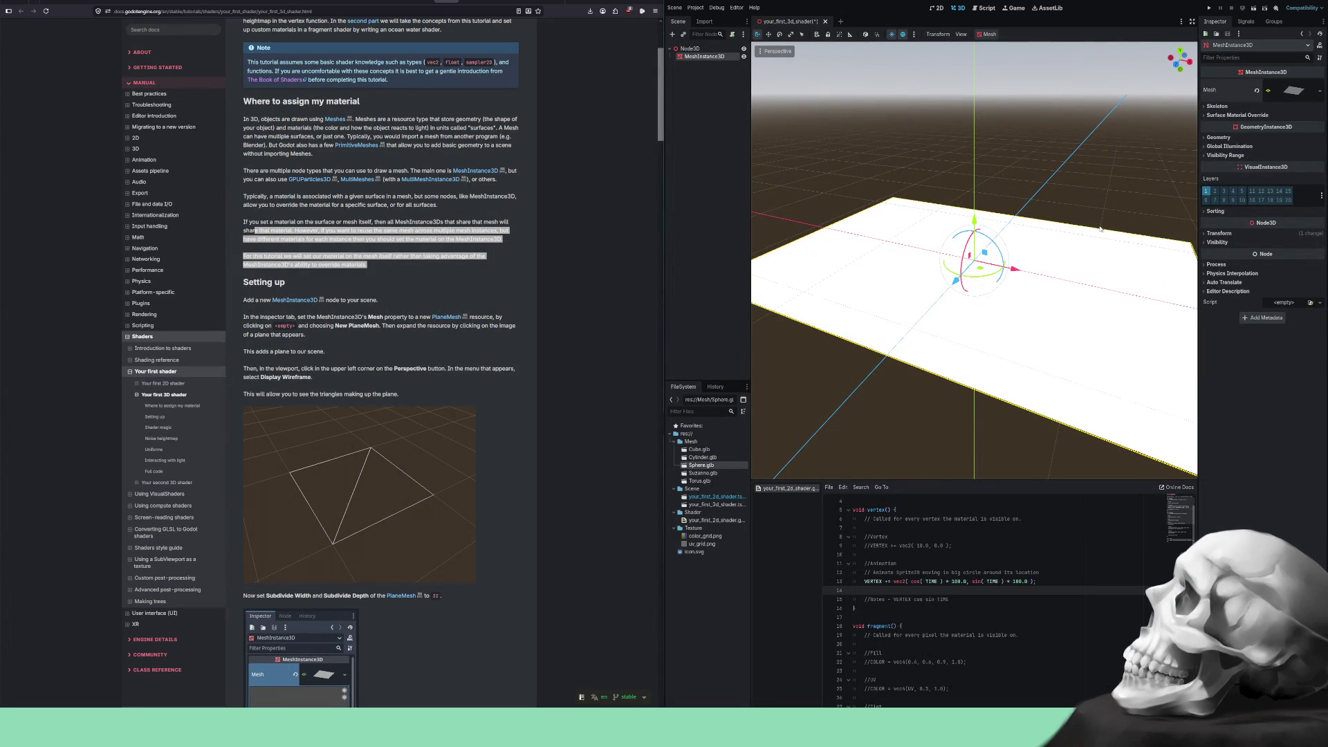
{"action": "scroll", "coordinate": [1105, 236], "scroll_direction": "up", "scroll_amount": 2}
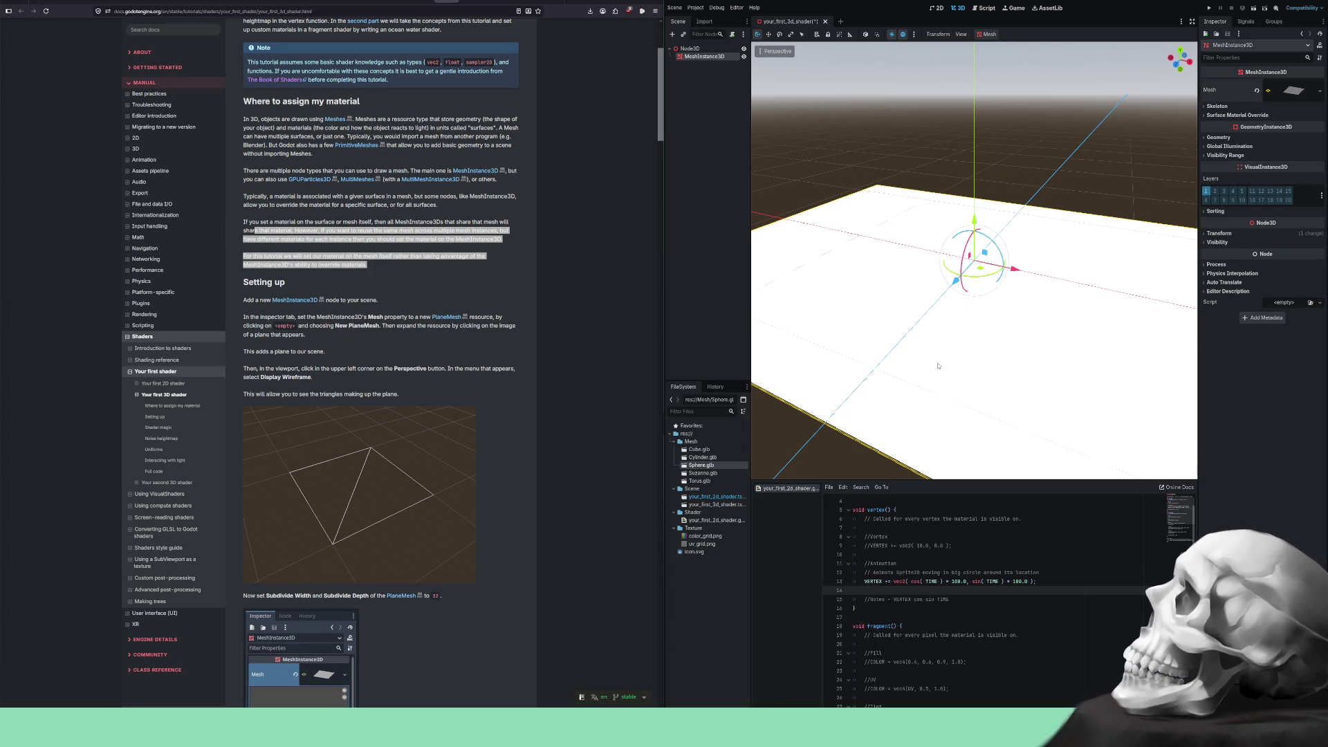
{"action": "key", "text": "Delete"}
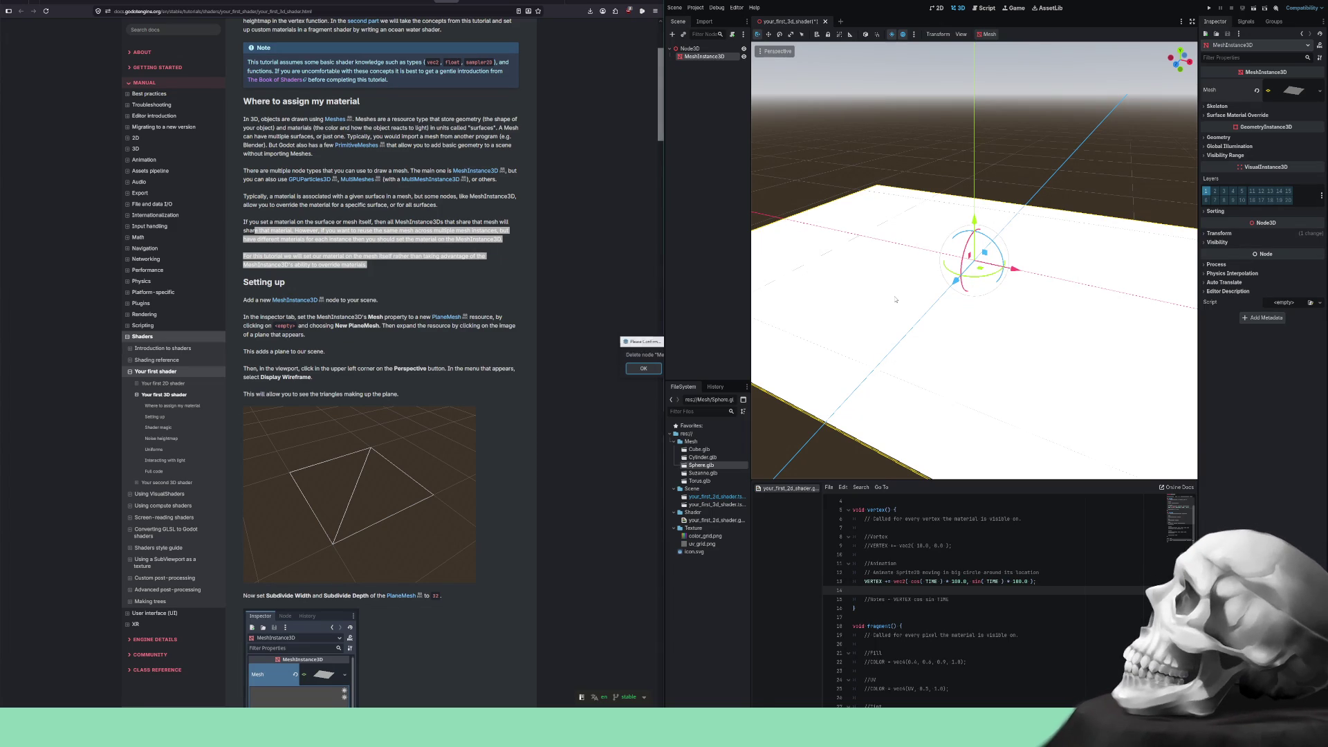
- Confirm deleting the old MeshInstance3D and expand Node3D's transform properties
{"action": "key", "text": "Return"}
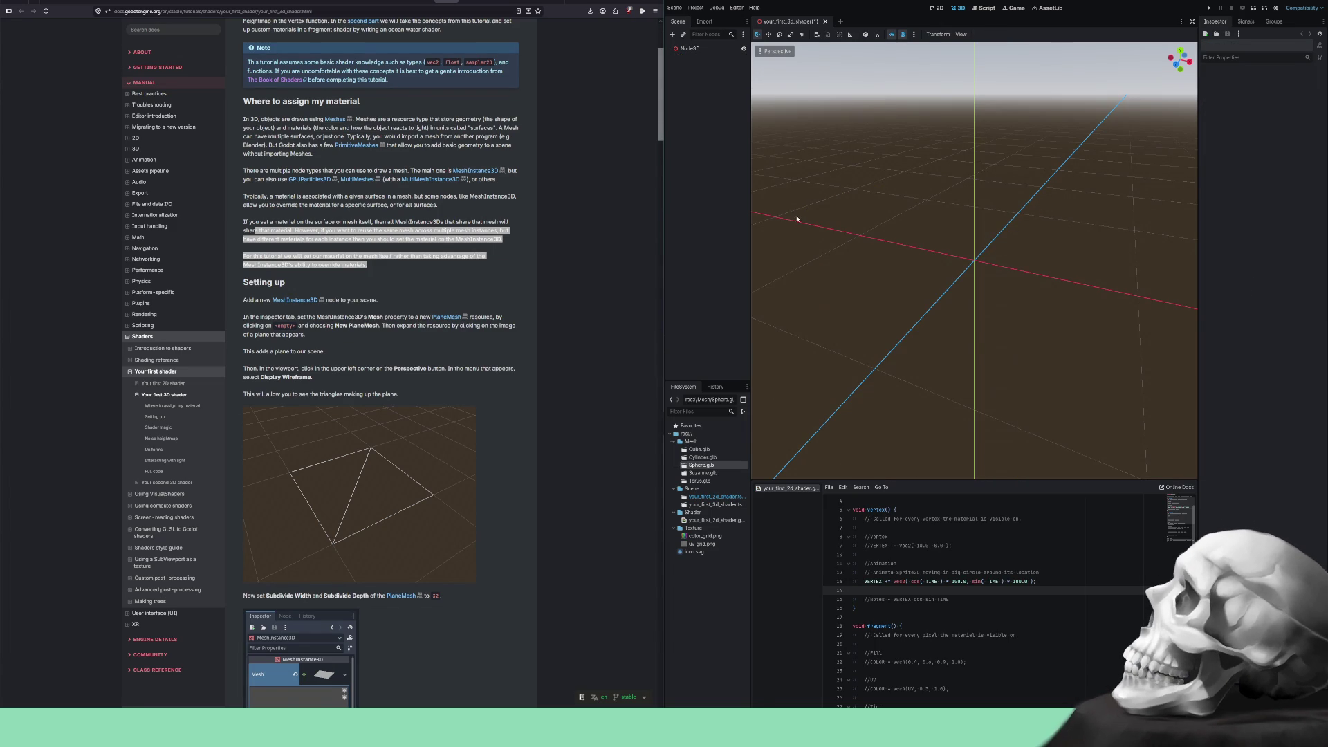
{"action": "left_click", "coordinate": [686, 51]}
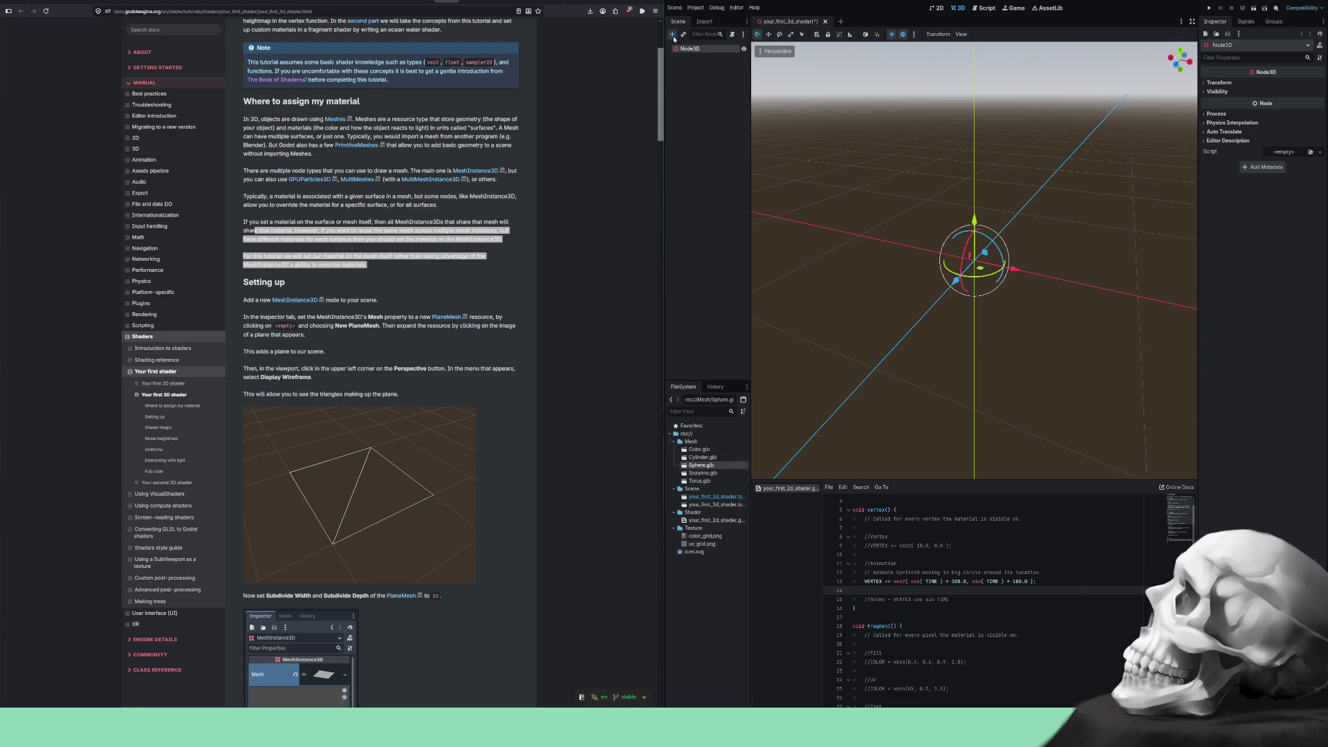
{"action": "left_click", "coordinate": [671, 34]}
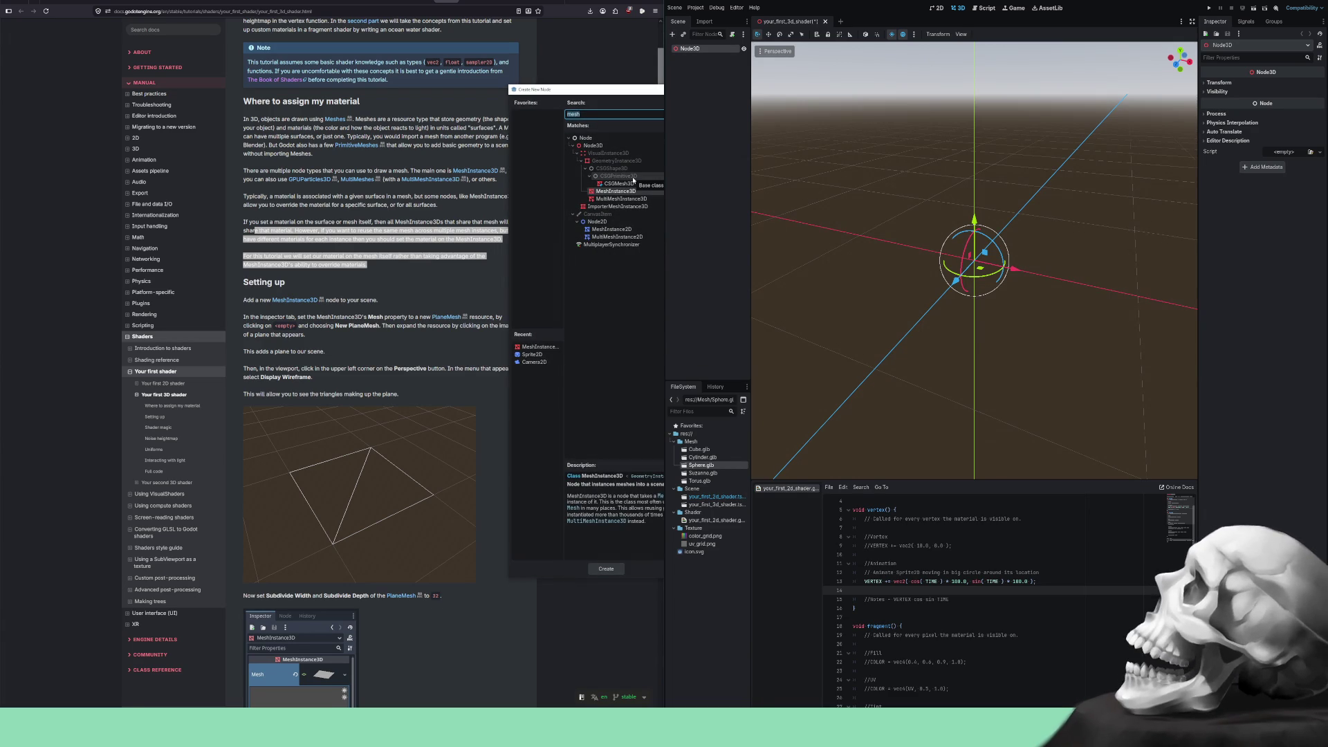
{"action": "key", "text": "Escape"}
{"action": "left_click", "coordinate": [1219, 83]}
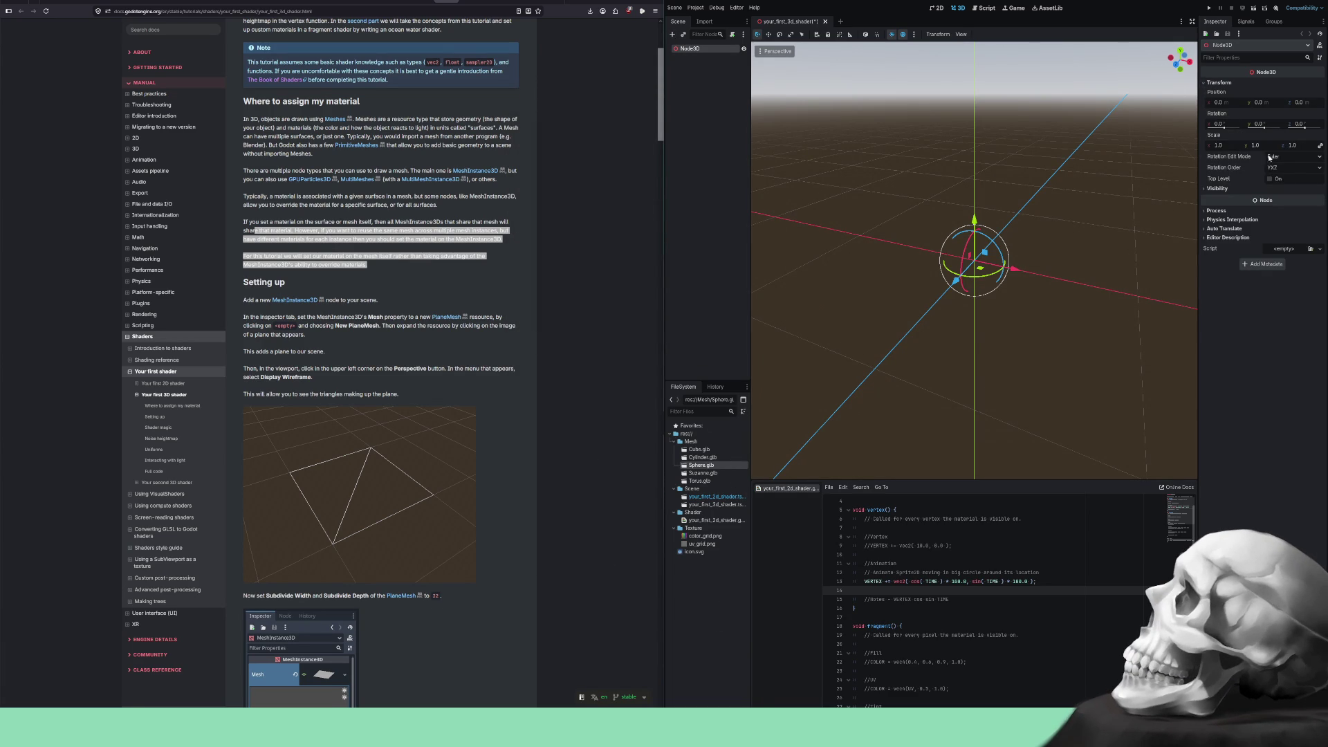
- Add a fresh MeshInstance3D child under Node3D
{"action": "left_click", "coordinate": [873, 203]}
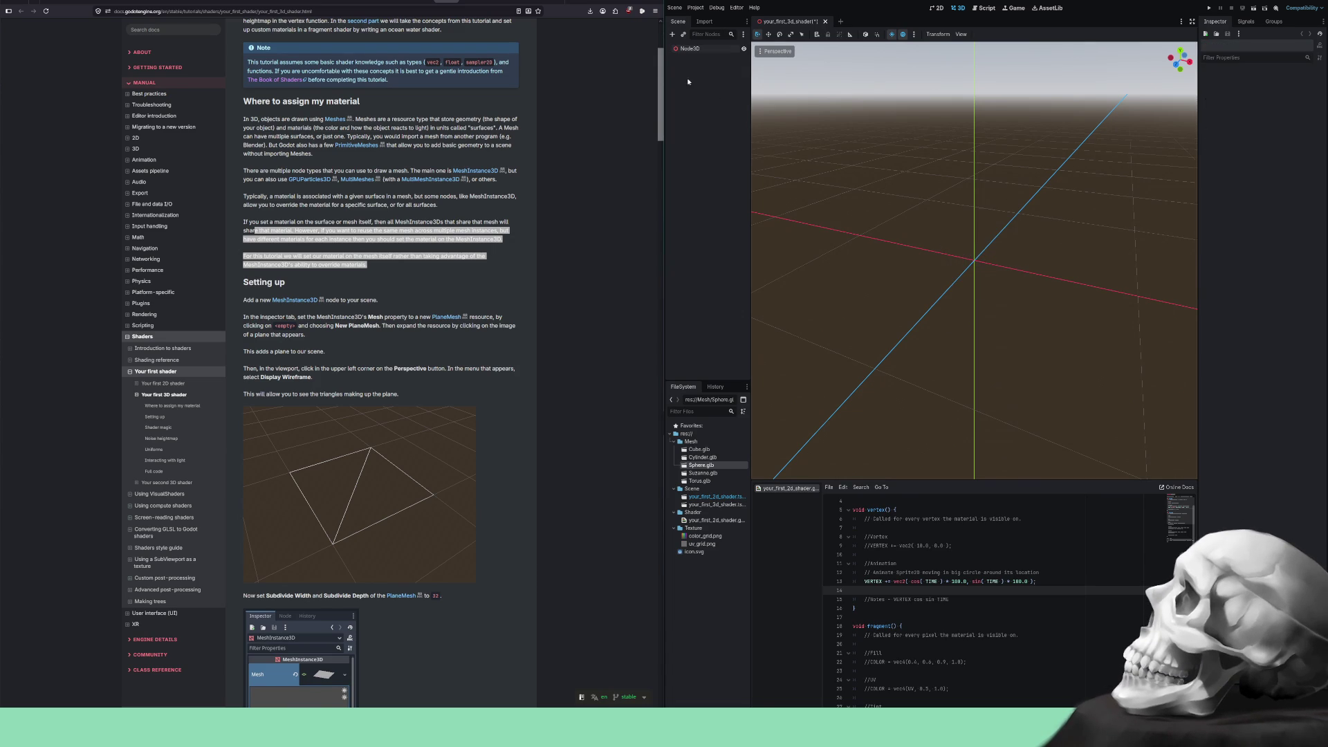
{"action": "left_click", "coordinate": [683, 49]}
{"action": "left_click", "coordinate": [672, 36]}
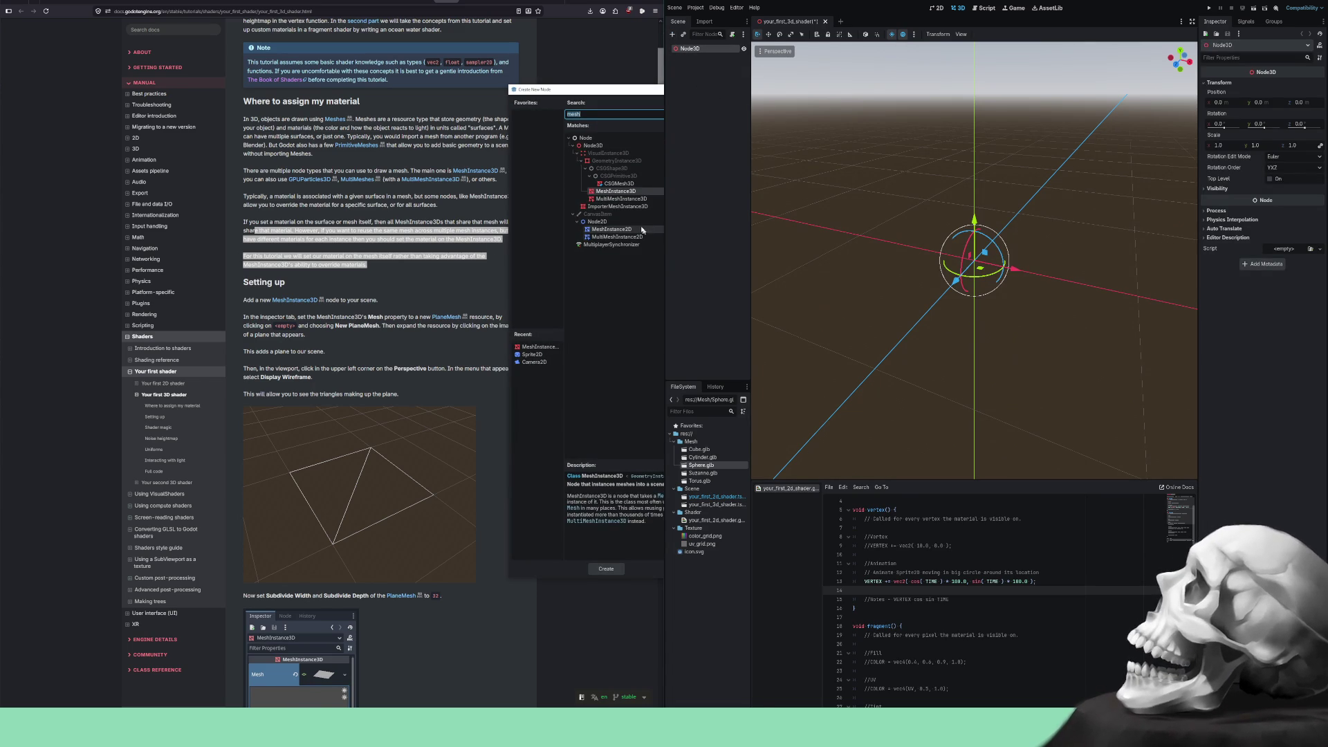
{"action": "double_click", "coordinate": [616, 190]}
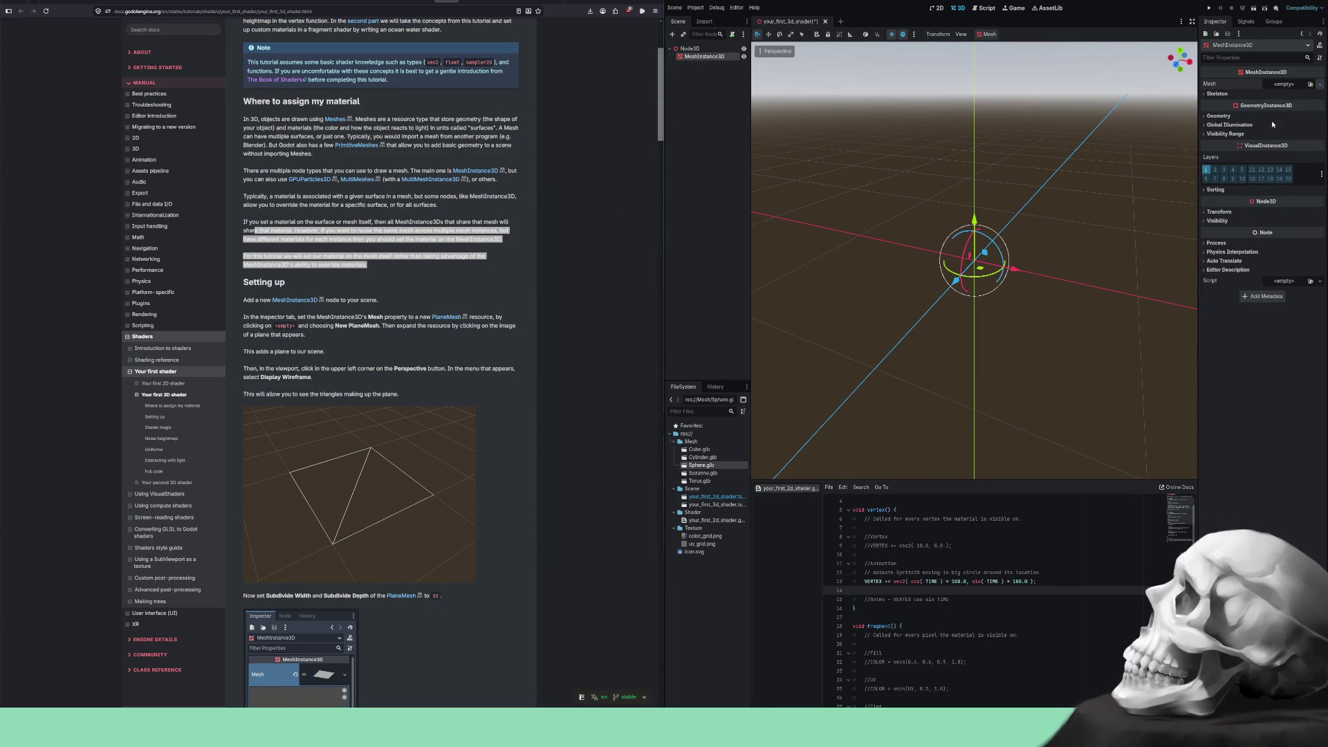
- Orbit to face the plane, toggle the preview sun and environment off and on, and save
{"action": "scroll", "coordinate": [1114, 241], "scroll_direction": "up", "scroll_amount": 5}
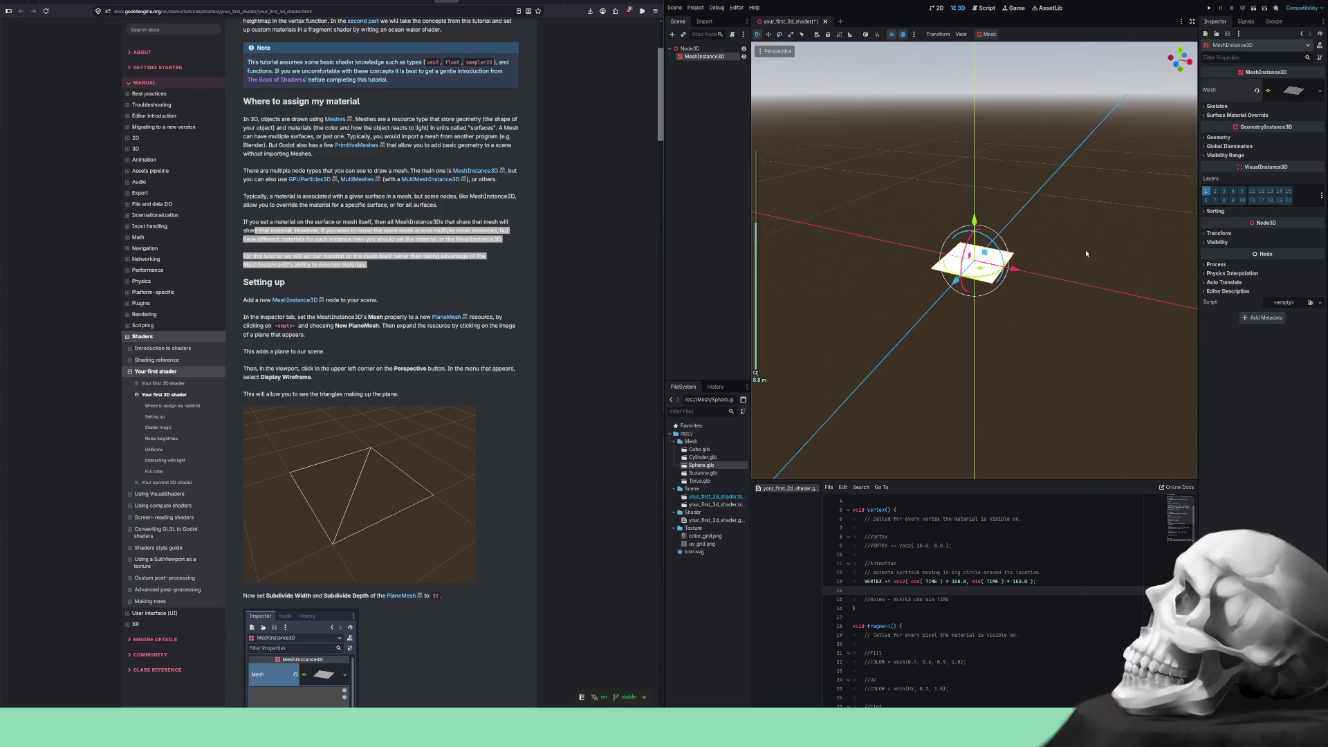
{"action": "mouse_move", "coordinate": [1114, 241]}
{"action": "left_mouse_down"}
{"action": "mouse_move", "coordinate": [1158, 244]}
{"action": "mouse_move", "coordinate": [1128, 247]}
{"action": "left_mouse_up"}
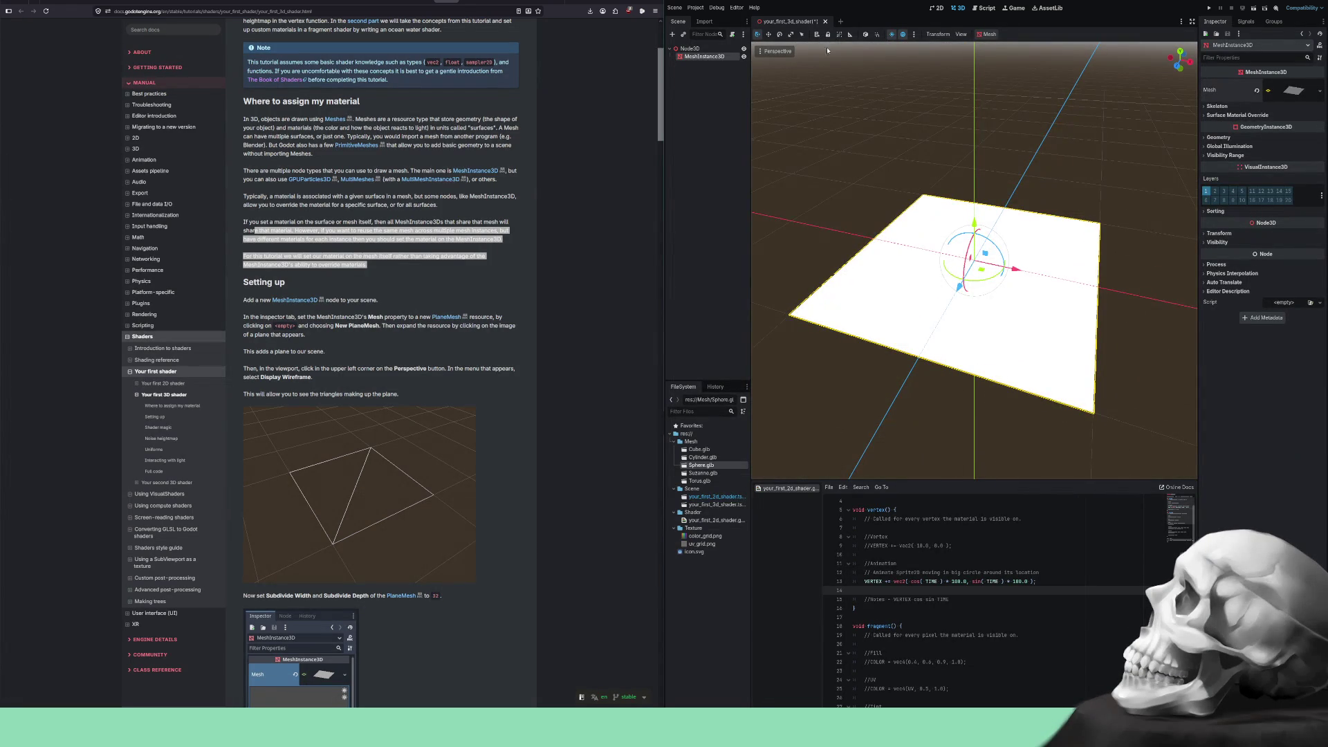
{"action": "left_click", "coordinate": [891, 35]}
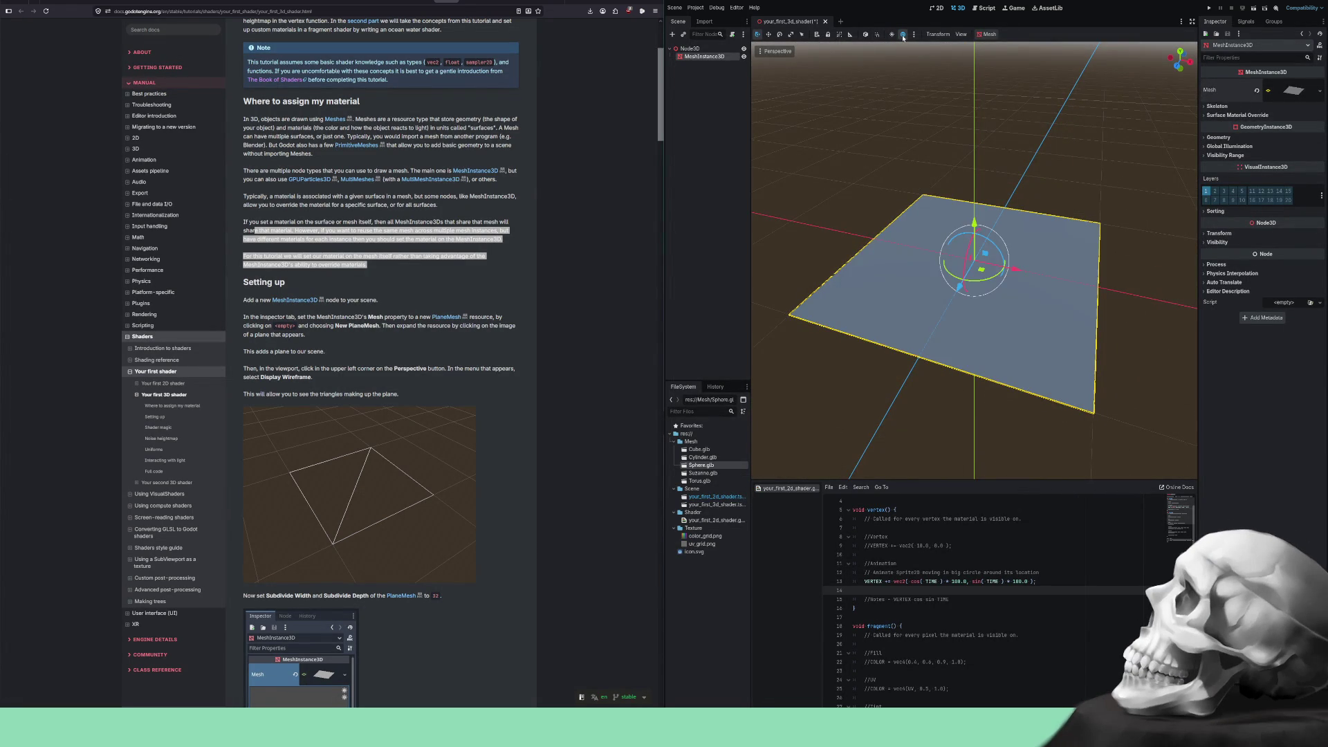
{"action": "left_click", "coordinate": [903, 36]}
{"action": "left_click", "coordinate": [903, 36]}
{"action": "left_click", "coordinate": [892, 35]}
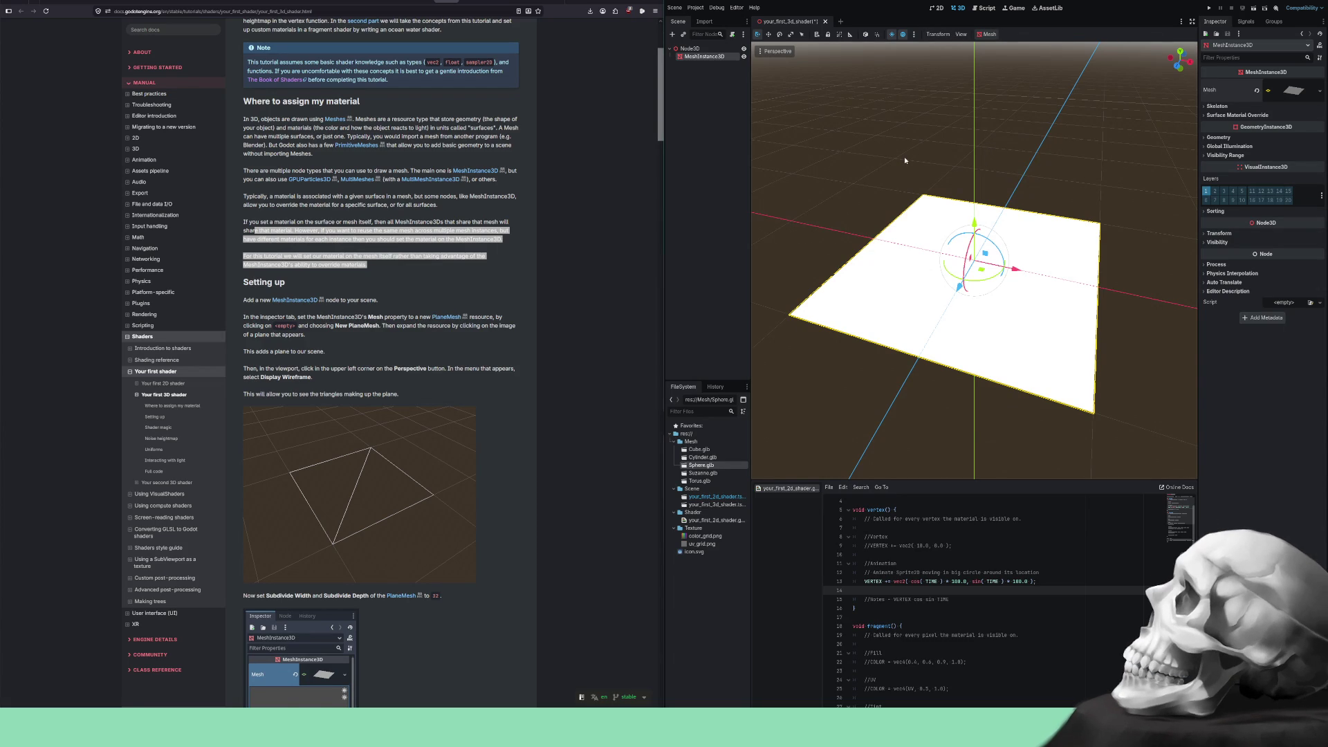
{"action": "key", "text": "ctrl+s"}
{"action": "mouse_move", "coordinate": [260, 317]}
{"action": "left_mouse_down"}
{"action": "mouse_move", "coordinate": [503, 317]}
{"action": "mouse_move", "coordinate": [304, 327]}
{"action": "mouse_move", "coordinate": [496, 326]}
{"action": "mouse_move", "coordinate": [457, 340]}
{"action": "left_mouse_up"}
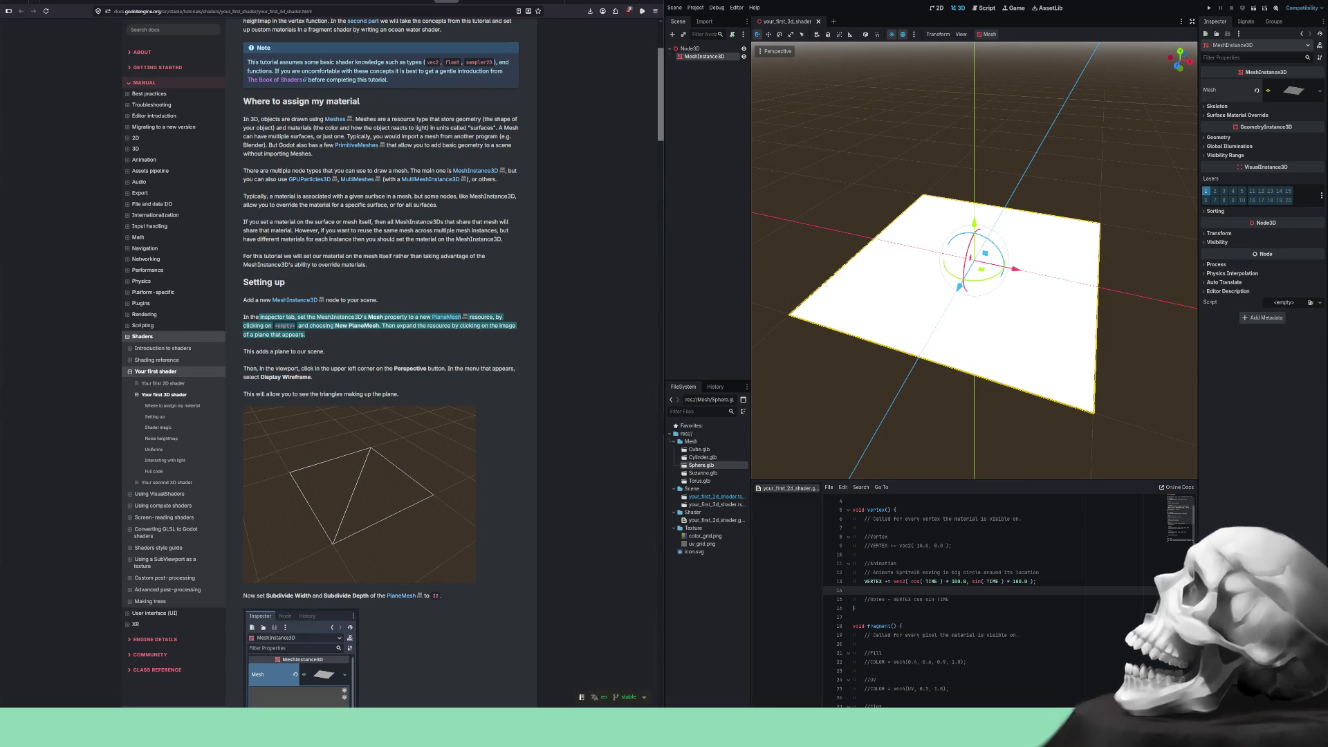
- Expand the PlaneMesh's properties and orbit around the wireframe plane
{"action": "left_click", "coordinate": [1291, 92]}
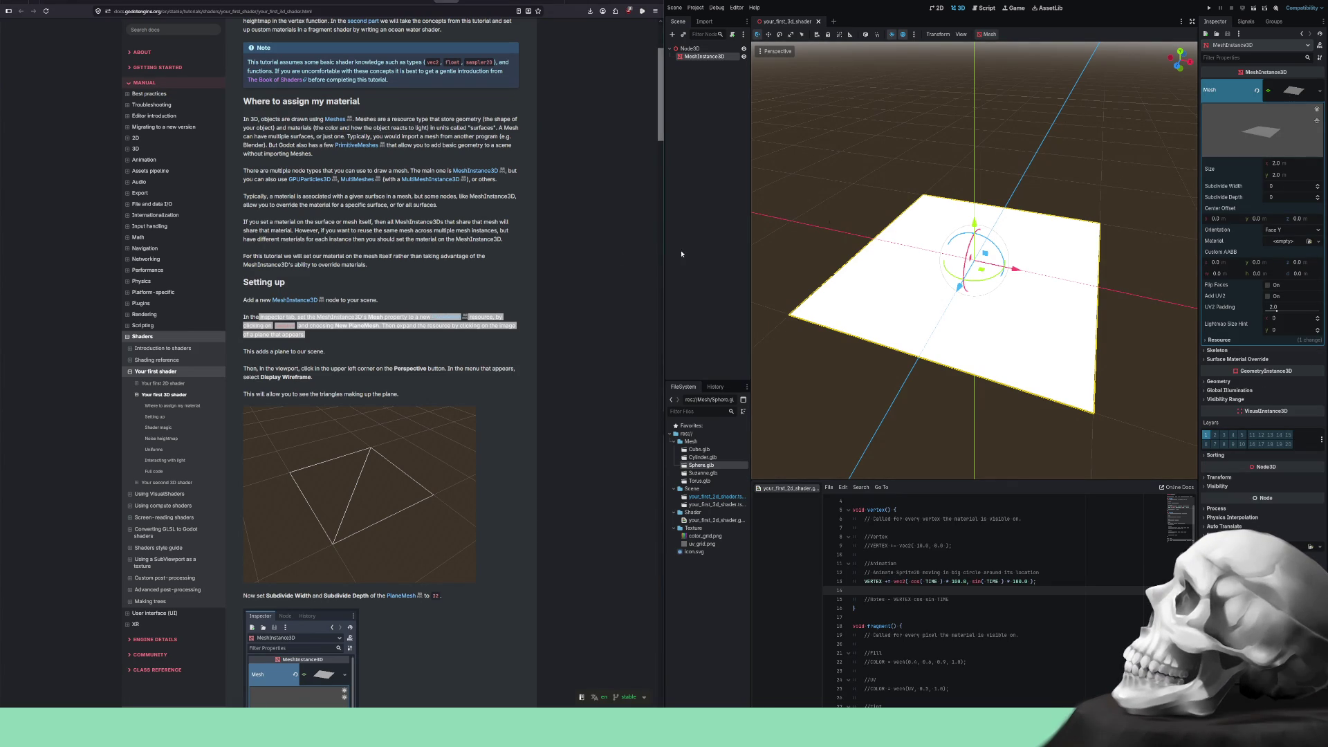
{"action": "mouse_move", "coordinate": [260, 368]}
{"action": "left_mouse_down"}
{"action": "mouse_move", "coordinate": [488, 369]}
{"action": "mouse_move", "coordinate": [469, 377]}
{"action": "left_mouse_up"}
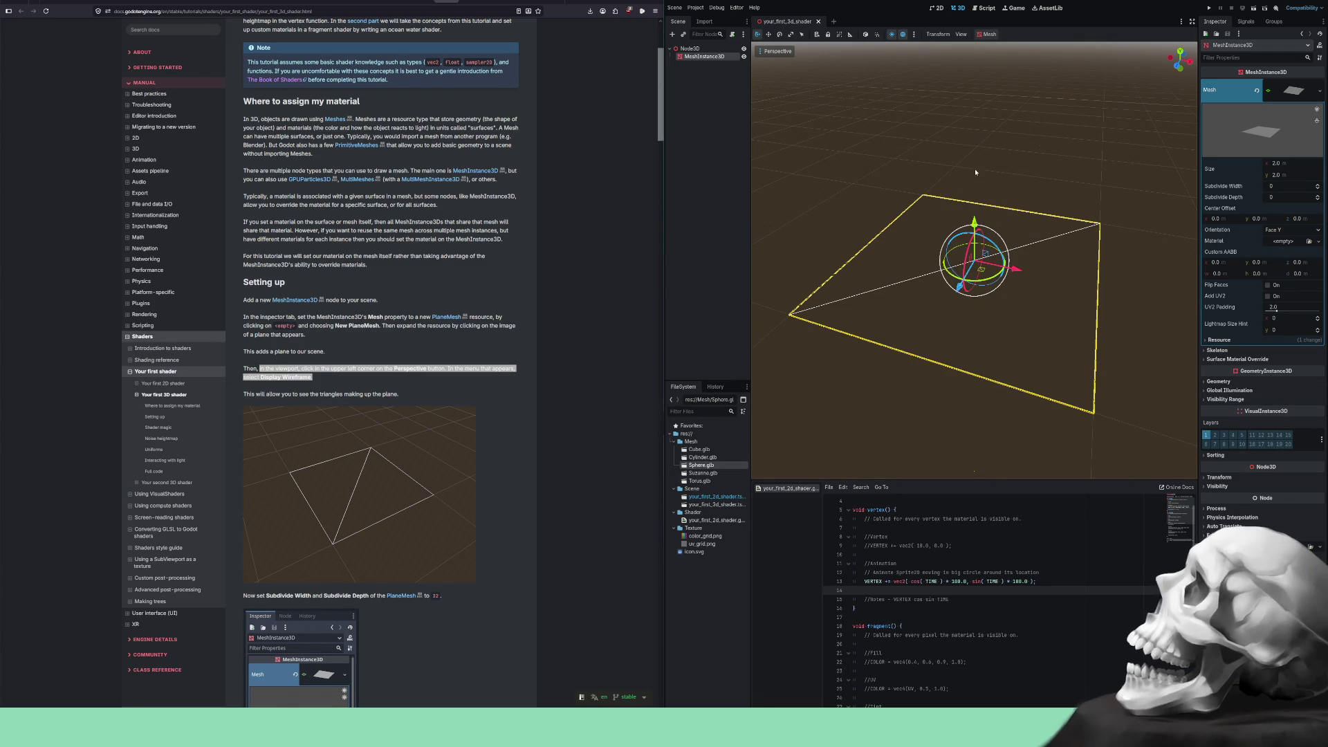
{"action": "mouse_move", "coordinate": [1003, 166]}
{"action": "left_mouse_down"}
{"action": "mouse_move", "coordinate": [1037, 149]}
{"action": "mouse_move", "coordinate": [1056, 192]}
{"action": "mouse_move", "coordinate": [1019, 220]}
{"action": "mouse_move", "coordinate": [1041, 178]}
{"action": "mouse_move", "coordinate": [1071, 202]}
{"action": "mouse_move", "coordinate": [1051, 261]}
{"action": "mouse_move", "coordinate": [1028, 236]}
{"action": "left_mouse_up"}
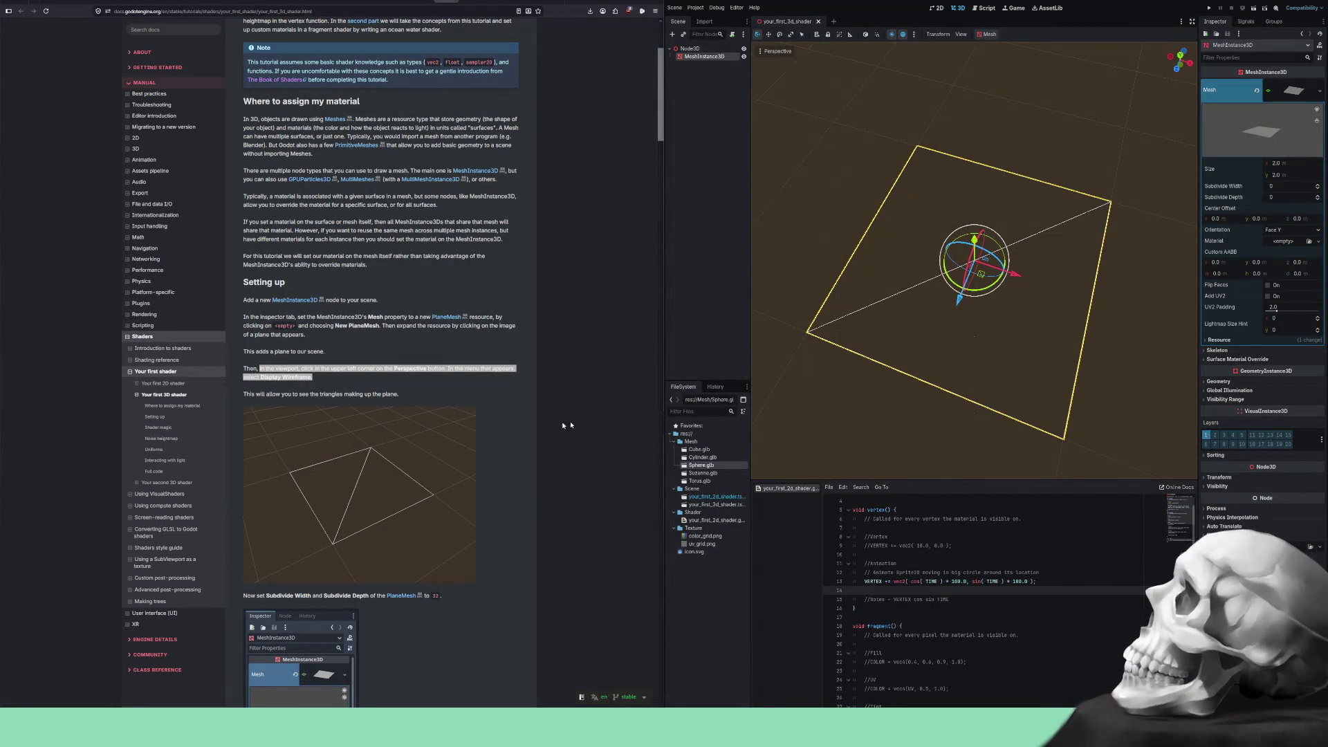
{"action": "left_click", "coordinate": [288, 391]}
{"action": "left_click_drag", "start_coordinate": [256, 394], "coordinate": [406, 397]}
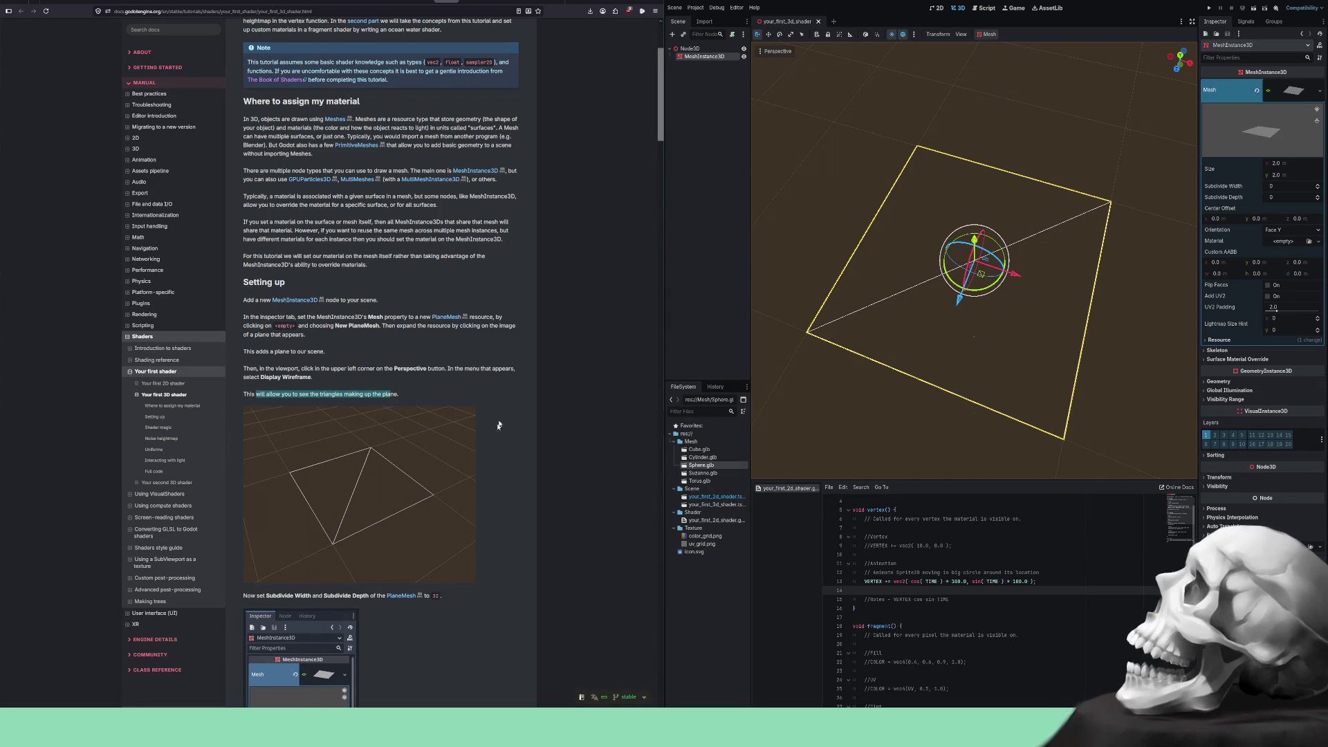
{"action": "scroll", "coordinate": [495, 430], "scroll_direction": "down", "scroll_amount": 4}
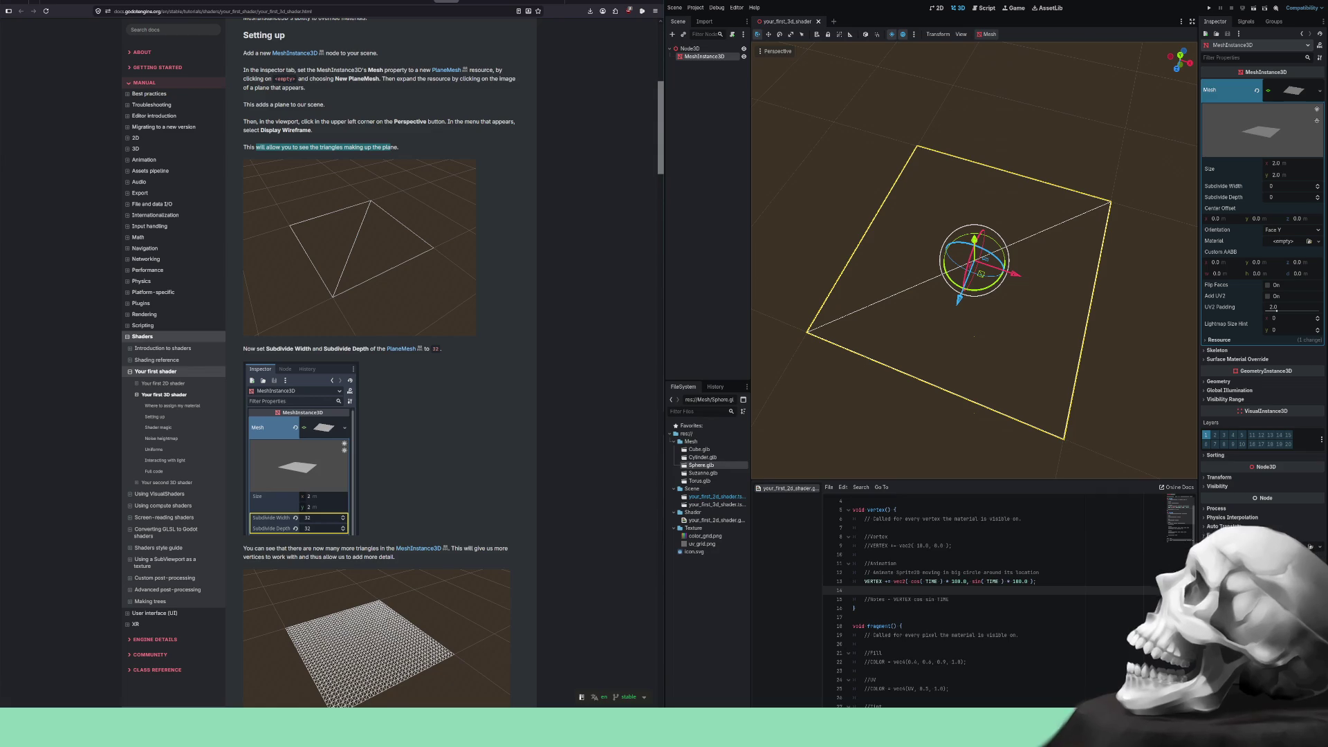
{"action": "left_click", "coordinate": [1272, 187]}
{"action": "type", "text": "32"}
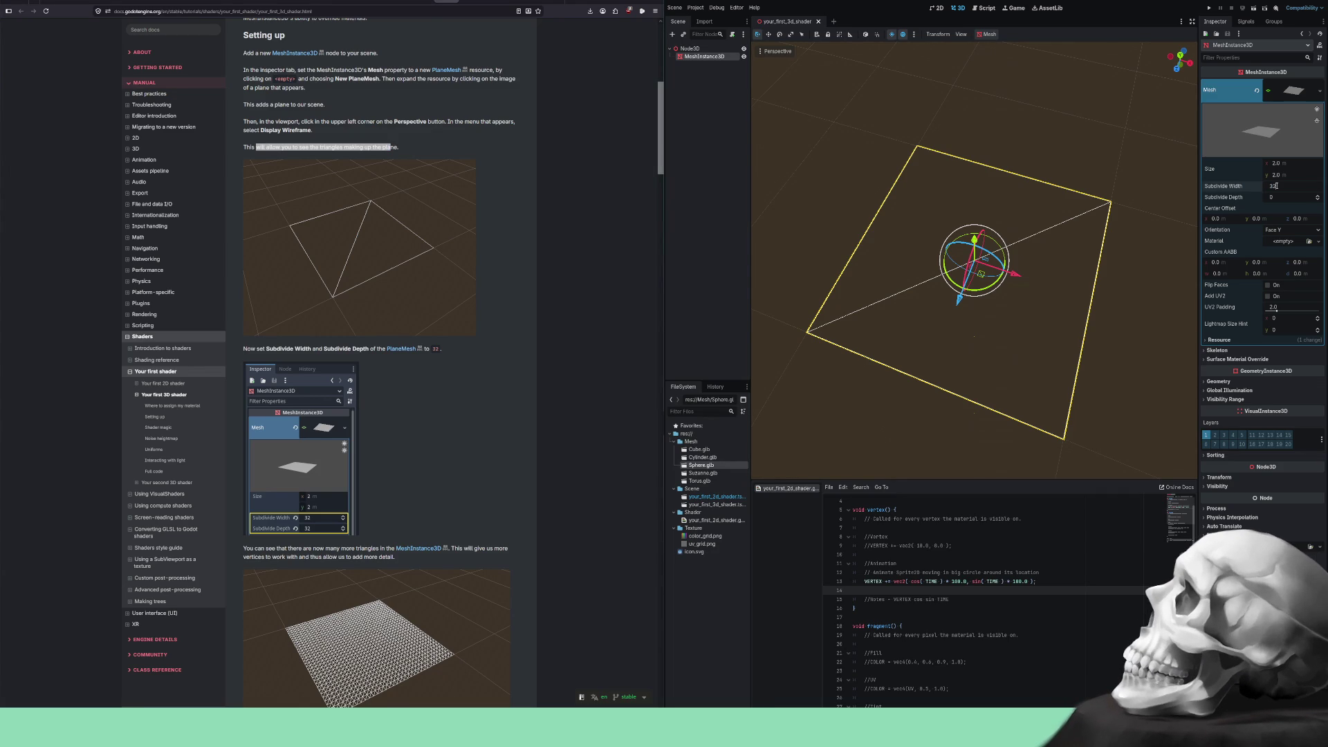
- Set PlaneMesh Subdivide Width and Depth to 32, then orbit to inspect the dense triangle grid
{"action": "left_click", "coordinate": [1282, 198]}
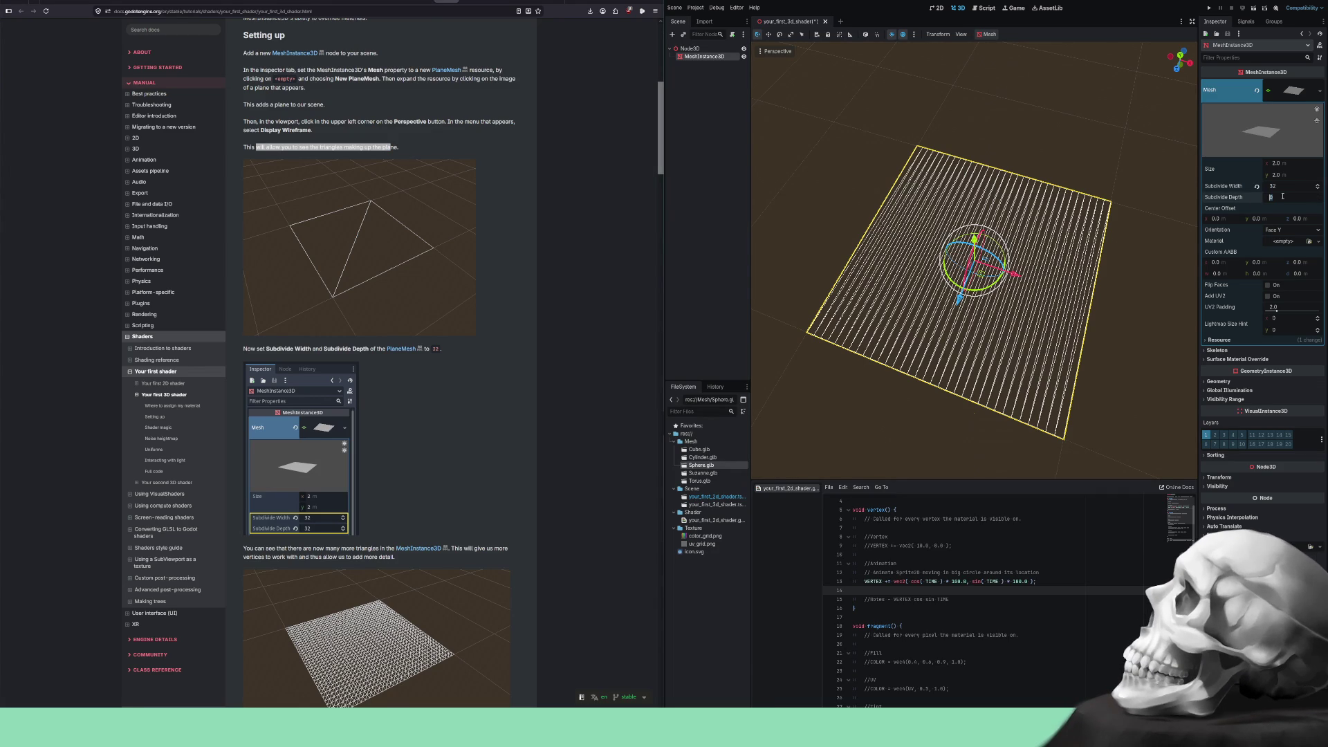
{"action": "type", "text": "32"}
{"action": "key", "text": "Return"}
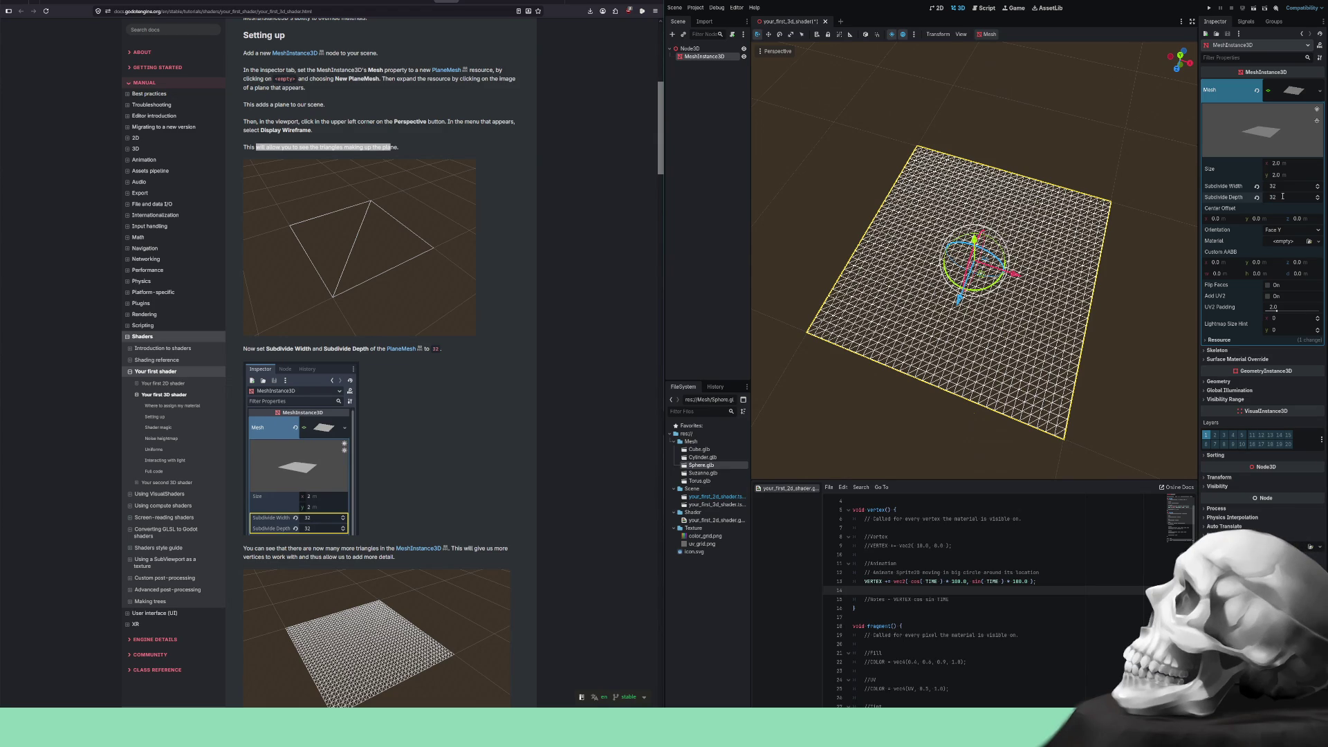
{"action": "mouse_move", "coordinate": [968, 277]}
{"action": "left_mouse_down"}
{"action": "mouse_move", "coordinate": [1048, 269]}
{"action": "mouse_move", "coordinate": [1010, 273]}
{"action": "mouse_move", "coordinate": [968, 255]}
{"action": "left_mouse_up"}
{"action": "scroll", "coordinate": [1048, 268], "scroll_direction": "up", "scroll_amount": 3}
{"action": "scroll", "coordinate": [1010, 273], "scroll_direction": "down", "scroll_amount": 3}
{"action": "scroll", "coordinate": [975, 277], "scroll_direction": "down", "scroll_amount": 3}
{"action": "scroll", "coordinate": [975, 276], "scroll_direction": "up", "scroll_amount": 3}
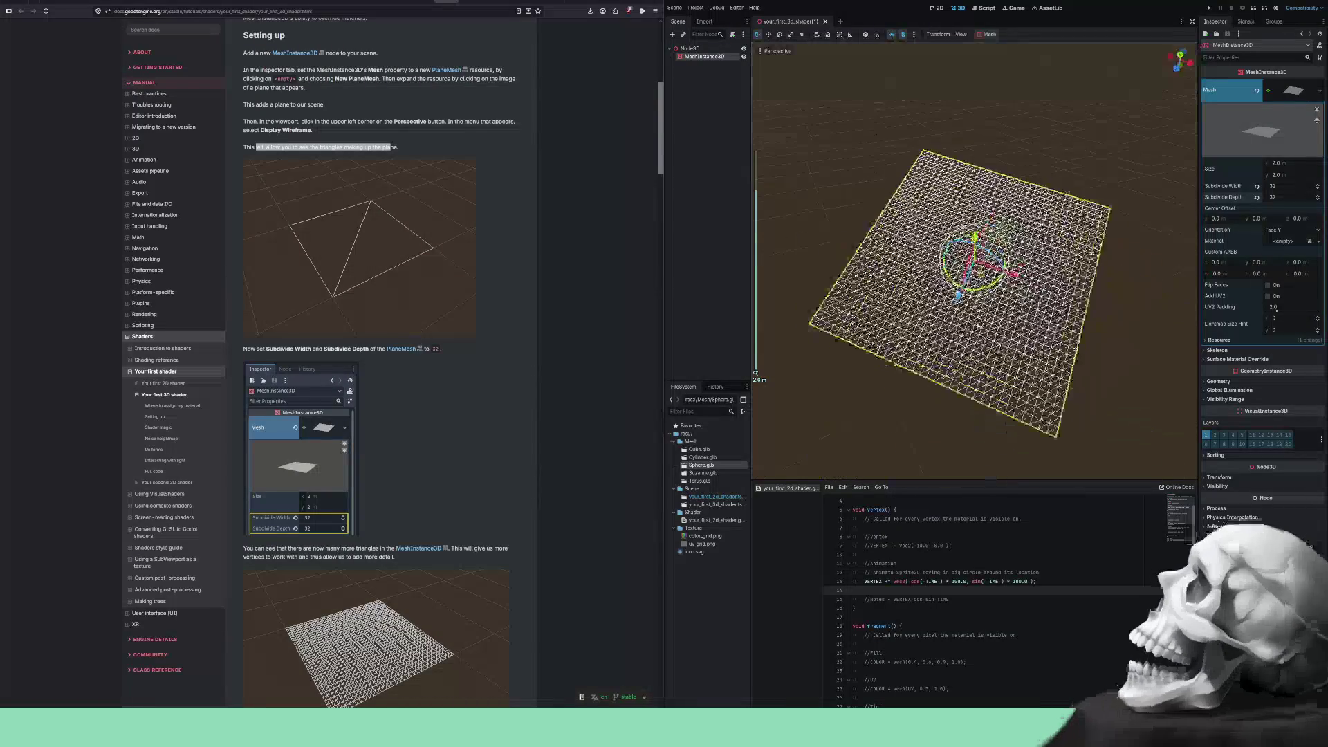
{"action": "left_click_drag", "start_coordinate": [978, 325], "coordinate": [1032, 300]}
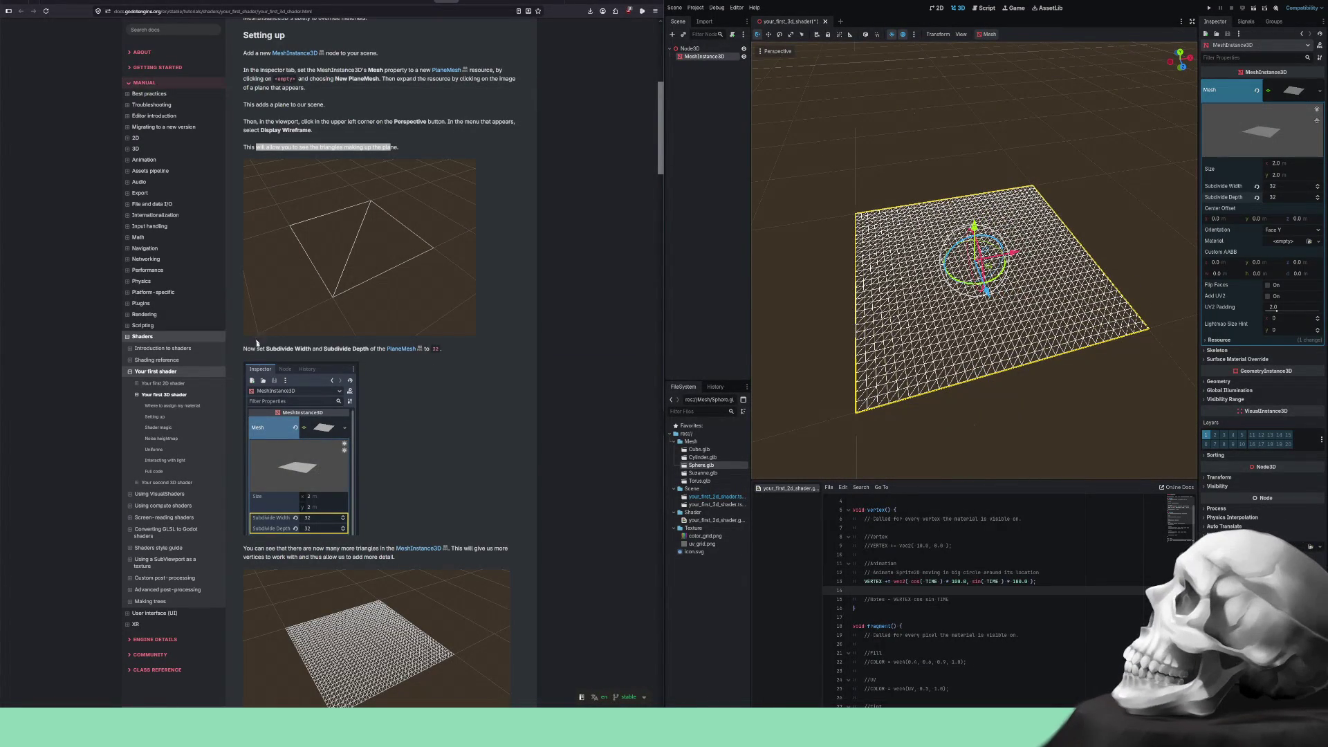
{"action": "scroll", "coordinate": [407, 362], "scroll_direction": "down", "scroll_amount": 3}
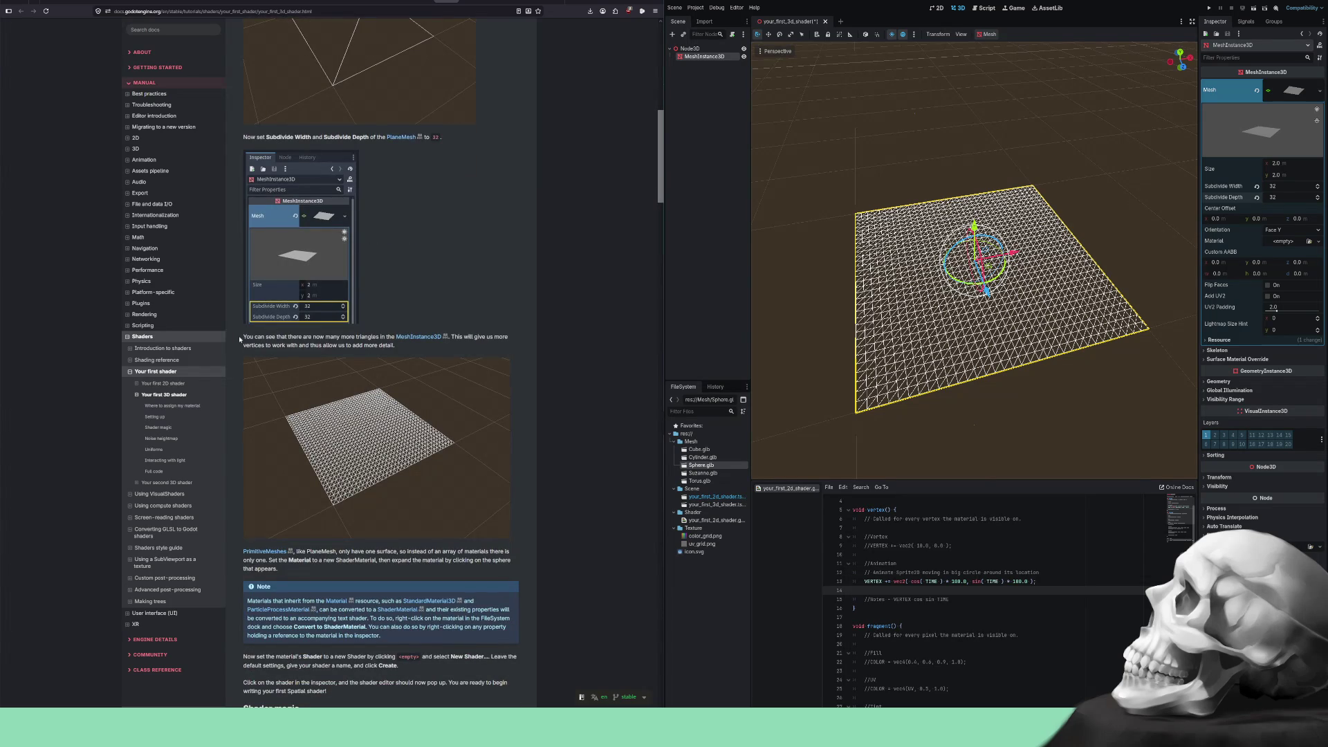
- Highlight the guide's sentence about more triangles, then clear it and scroll down
{"action": "mouse_move", "coordinate": [244, 337]}
{"action": "left_mouse_down"}
{"action": "mouse_move", "coordinate": [483, 337]}
{"action": "mouse_move", "coordinate": [266, 348]}
{"action": "mouse_move", "coordinate": [398, 348]}
{"action": "left_mouse_up"}
{"action": "left_click", "coordinate": [405, 348]}
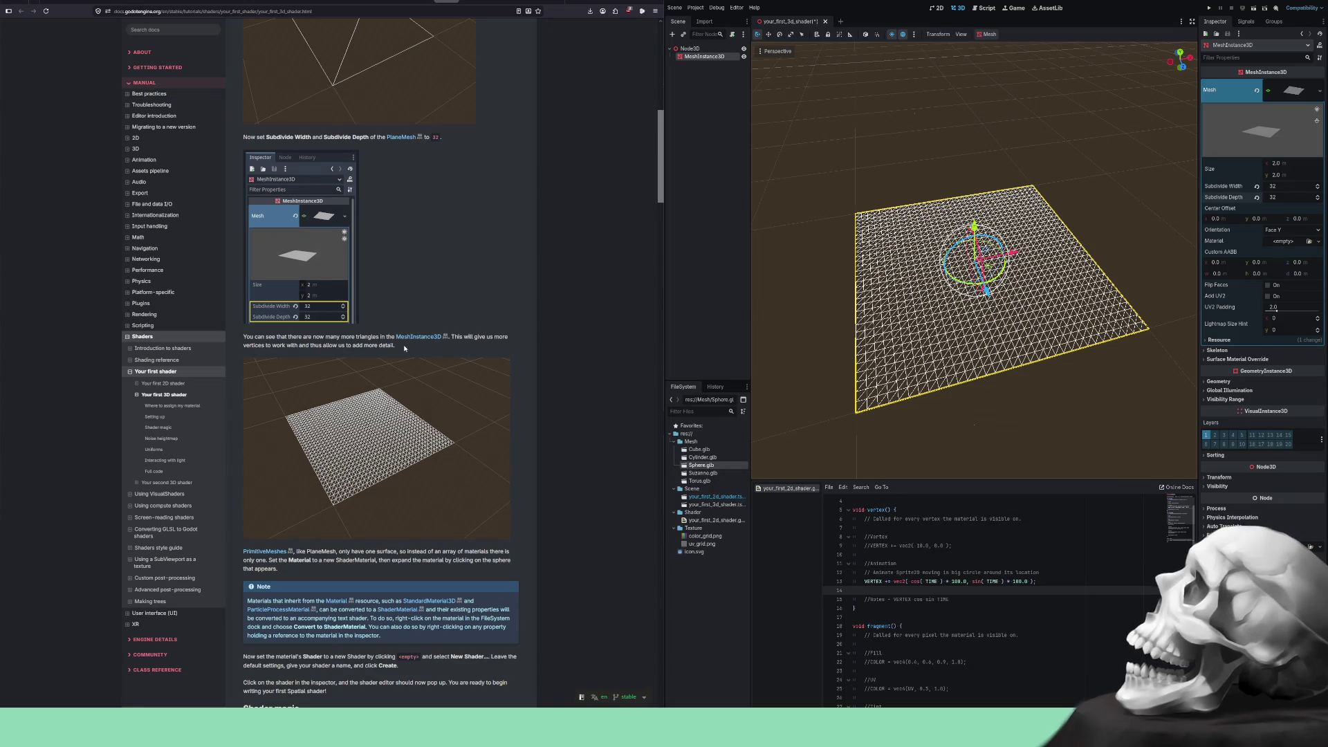
{"action": "scroll", "coordinate": [405, 348], "scroll_direction": "down", "scroll_amount": 5}
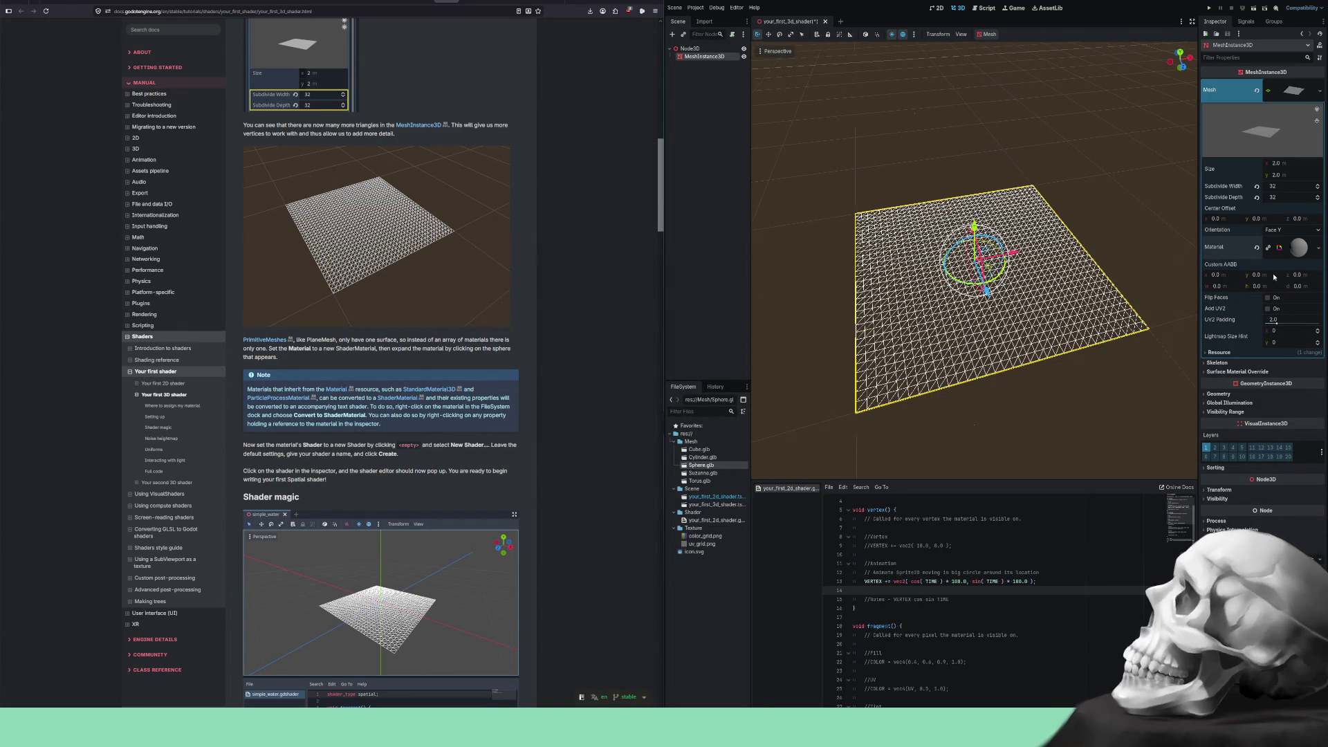
- Expand the new ShaderMaterial's settings in the Inspector
{"action": "left_click", "coordinate": [1295, 253]}
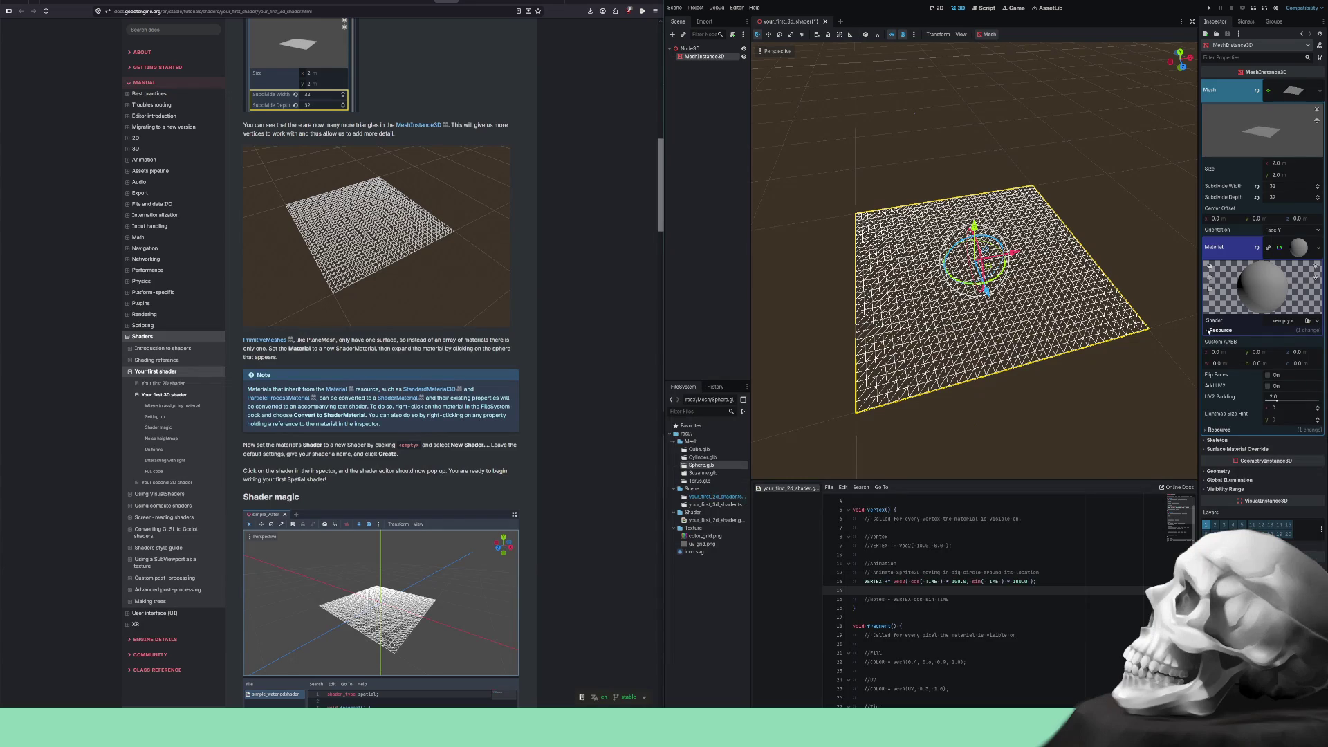
{"action": "left_click", "coordinate": [1208, 331]}
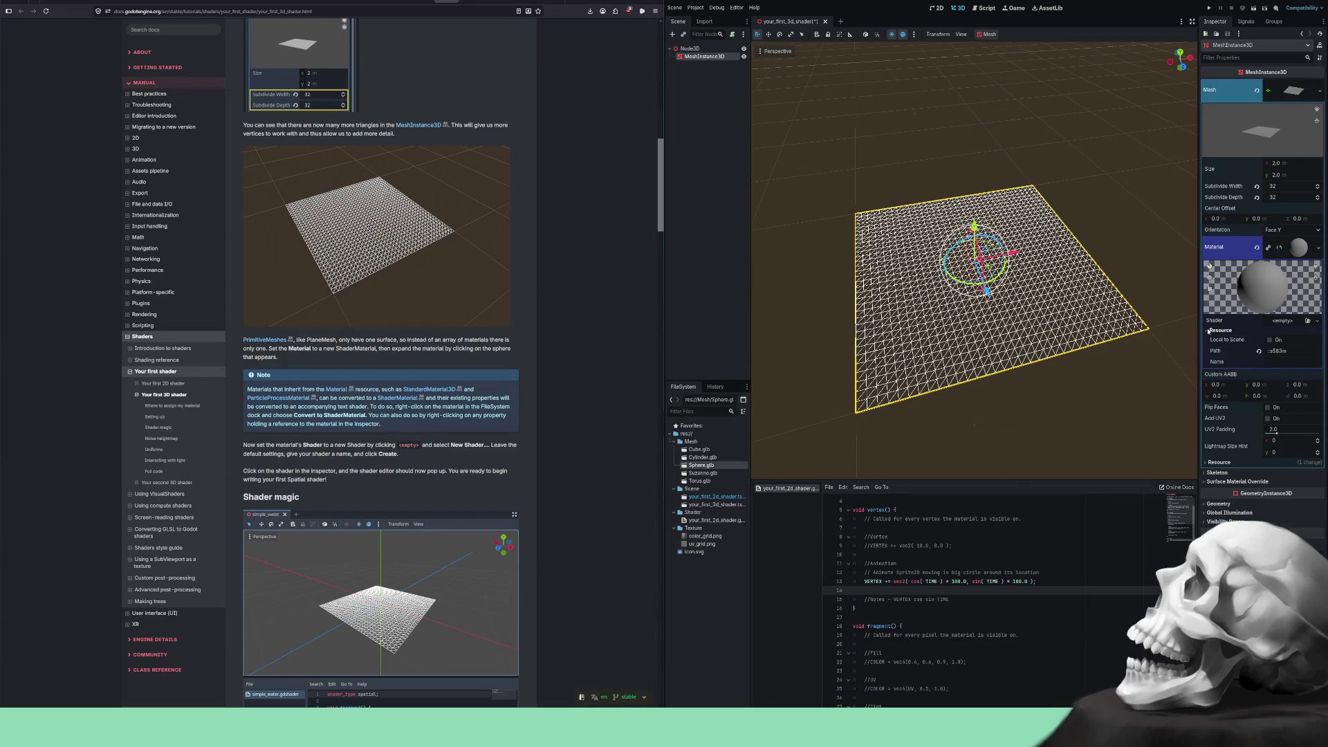
{"action": "left_click", "coordinate": [1208, 331]}
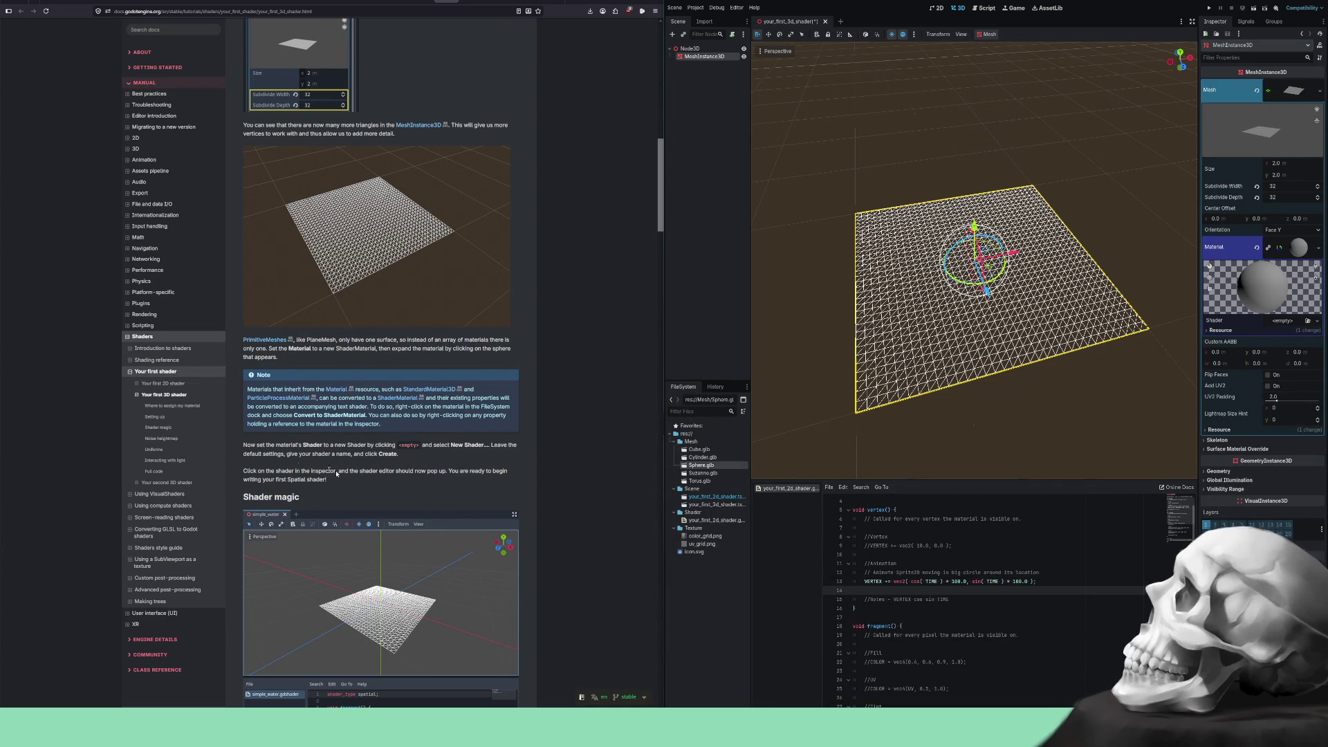
- Highlight the guide's notes on material conversion and assigning a shader
{"action": "mouse_move", "coordinate": [263, 389]}
{"action": "left_mouse_down"}
{"action": "mouse_move", "coordinate": [458, 391]}
{"action": "mouse_move", "coordinate": [275, 406]}
{"action": "mouse_move", "coordinate": [495, 398]}
{"action": "mouse_move", "coordinate": [267, 407]}
{"action": "mouse_move", "coordinate": [495, 417]}
{"action": "mouse_move", "coordinate": [289, 425]}
{"action": "mouse_move", "coordinate": [372, 425]}
{"action": "left_mouse_up"}
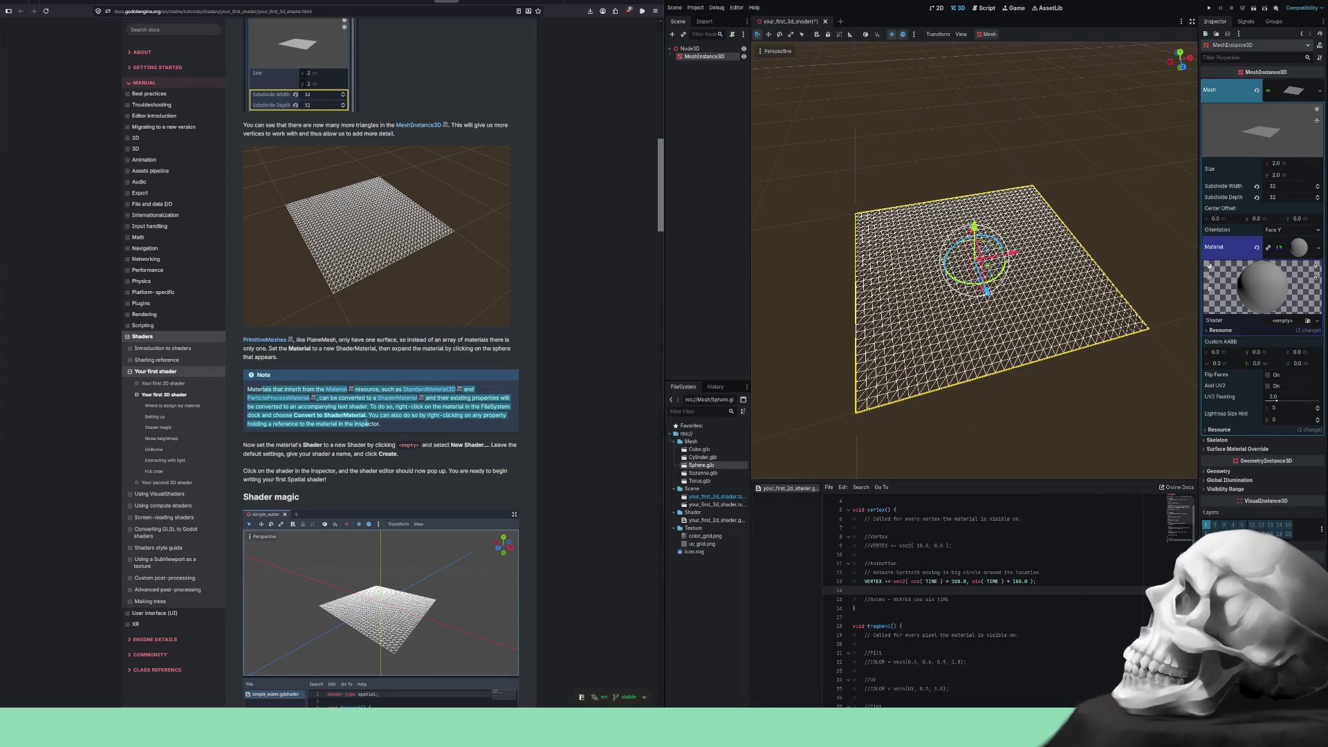
{"action": "left_click", "coordinate": [325, 441]}
{"action": "left_click_drag", "start_coordinate": [283, 445], "coordinate": [395, 445]}
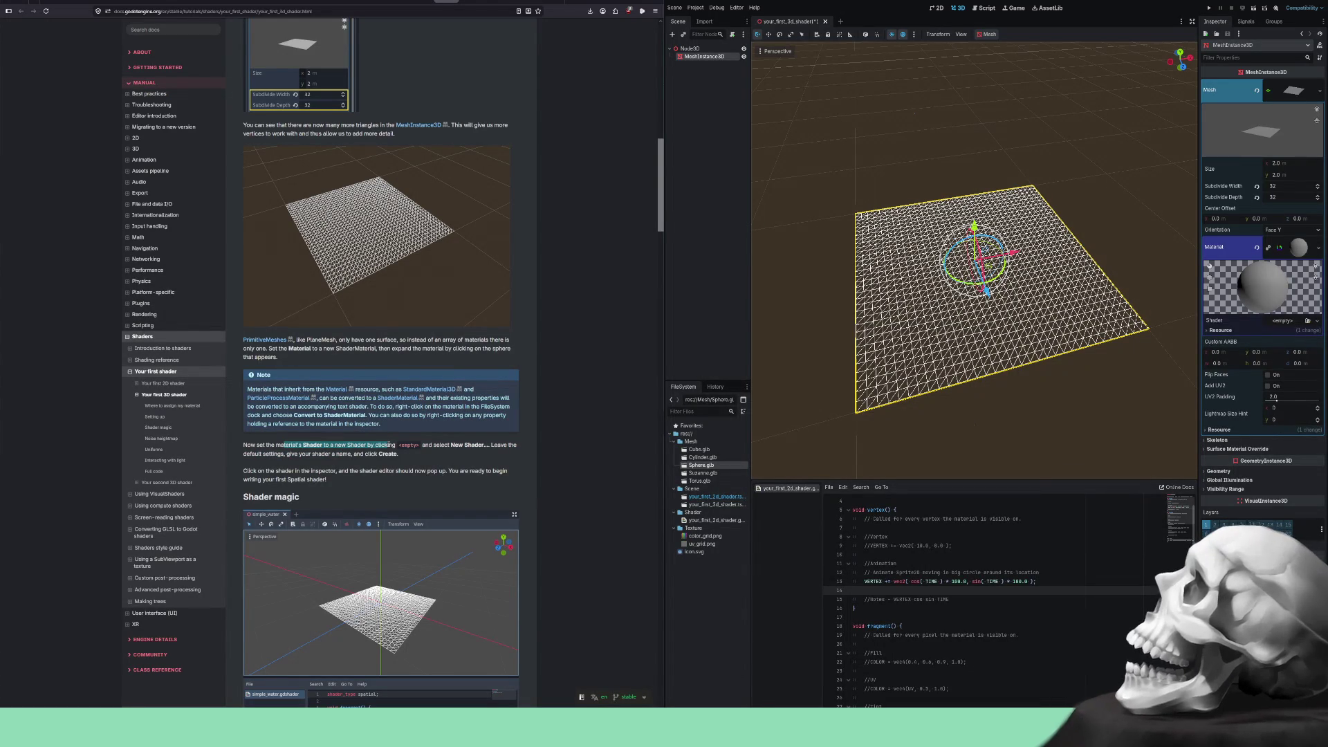
{"action": "mouse_move", "coordinate": [395, 445]}
{"action": "left_mouse_down"}
{"action": "mouse_move", "coordinate": [423, 444]}
{"action": "mouse_move", "coordinate": [284, 454]}
{"action": "mouse_move", "coordinate": [338, 454]}
{"action": "left_mouse_up"}
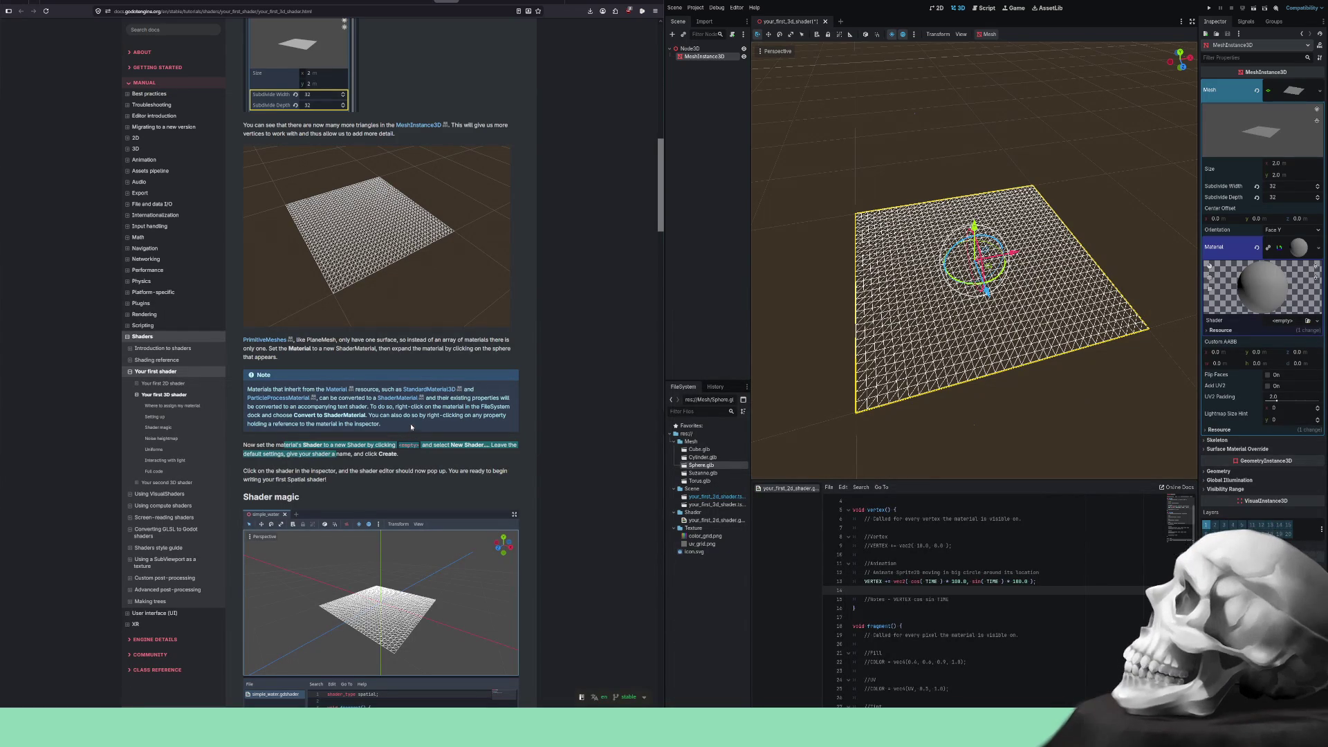
{"action": "left_click", "coordinate": [1281, 321]}
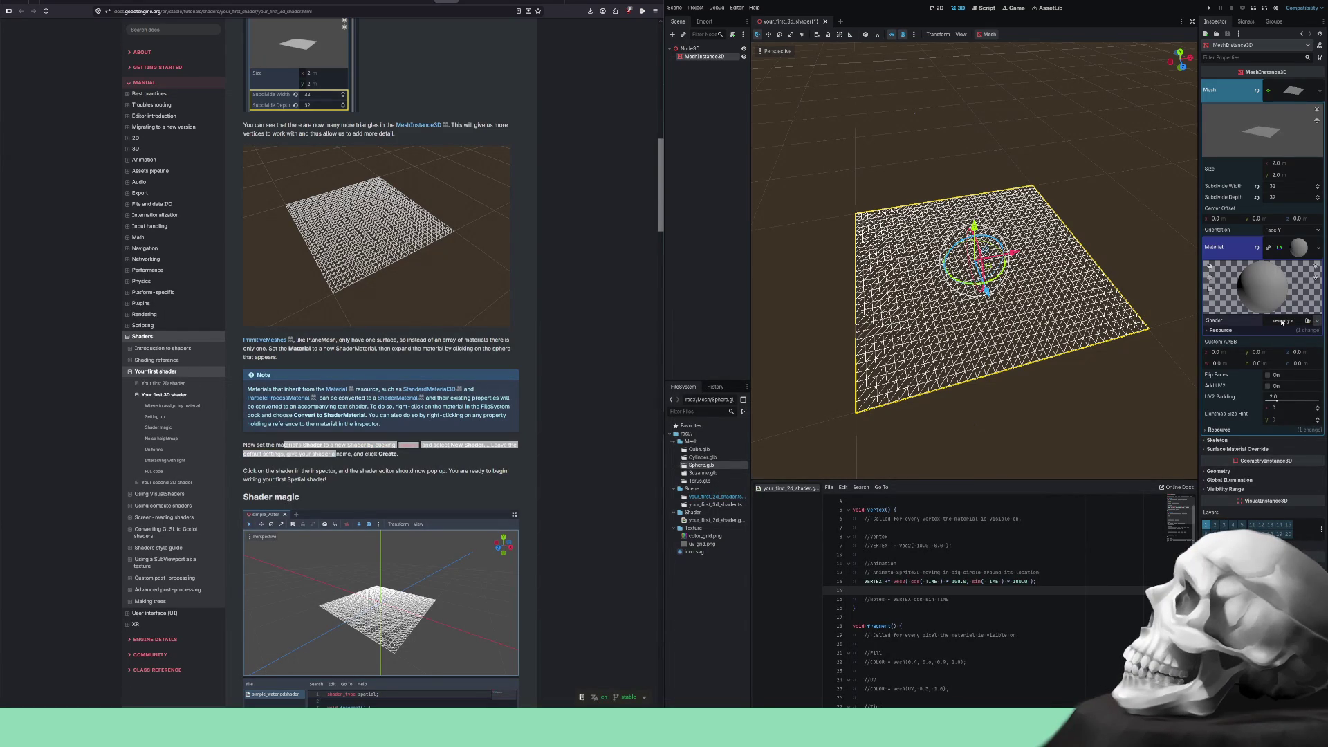
- Create the spatial shader your_first_3d_shader in res://Shader and assign it to the material
{"action": "left_click", "coordinate": [1286, 333]}
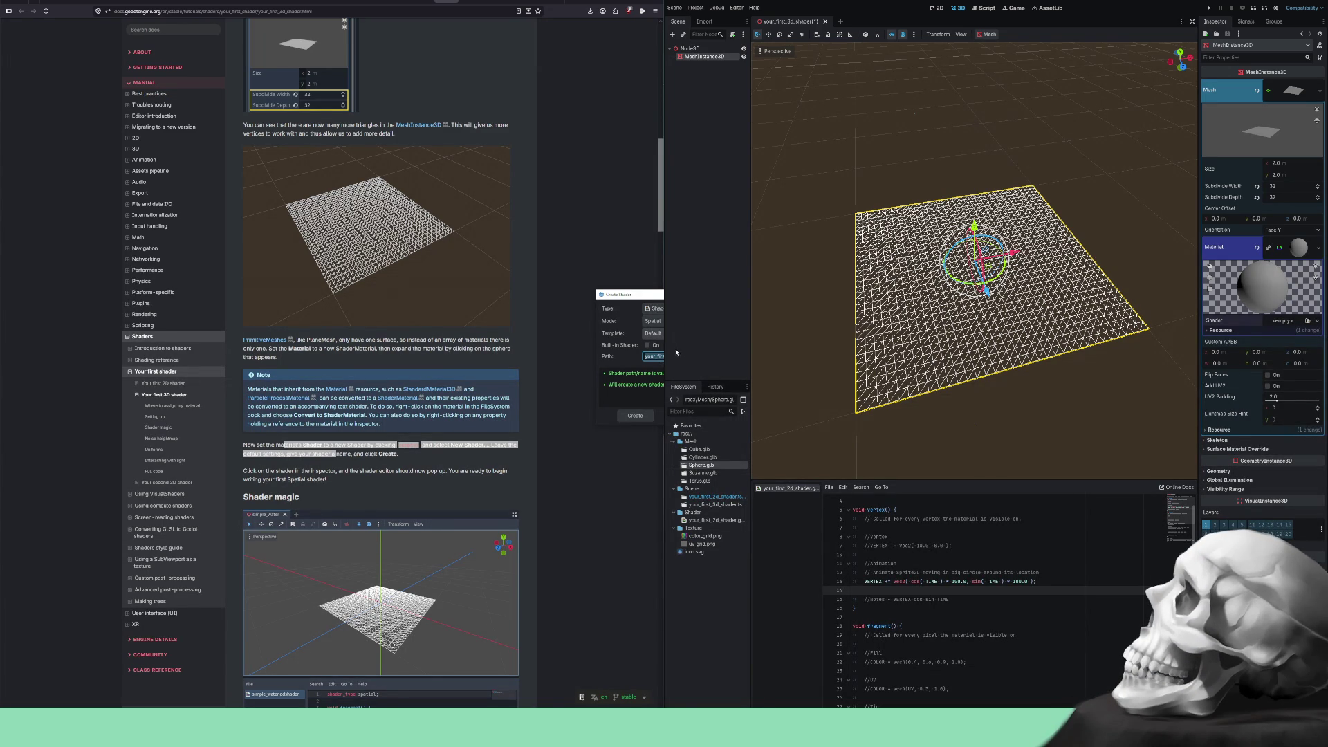
{"action": "left_click", "coordinate": [676, 355]}
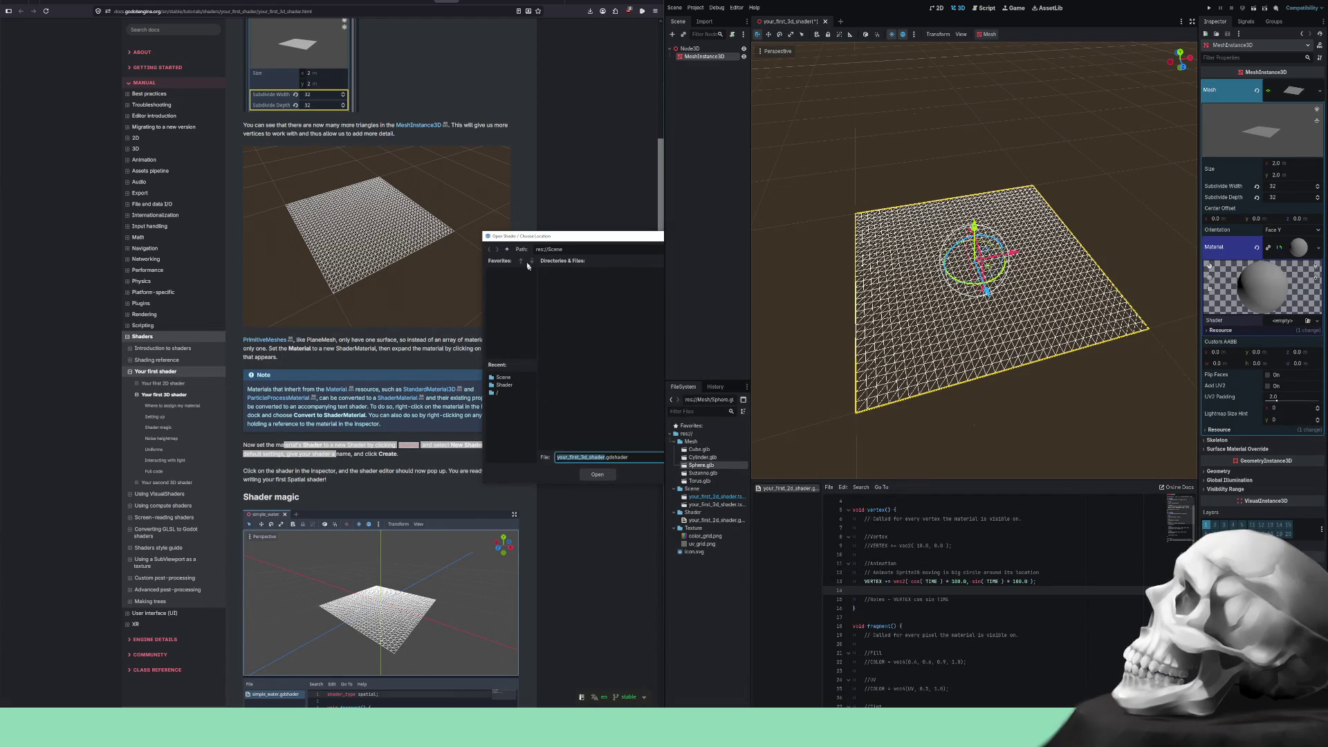
{"action": "left_click", "coordinate": [507, 249]}
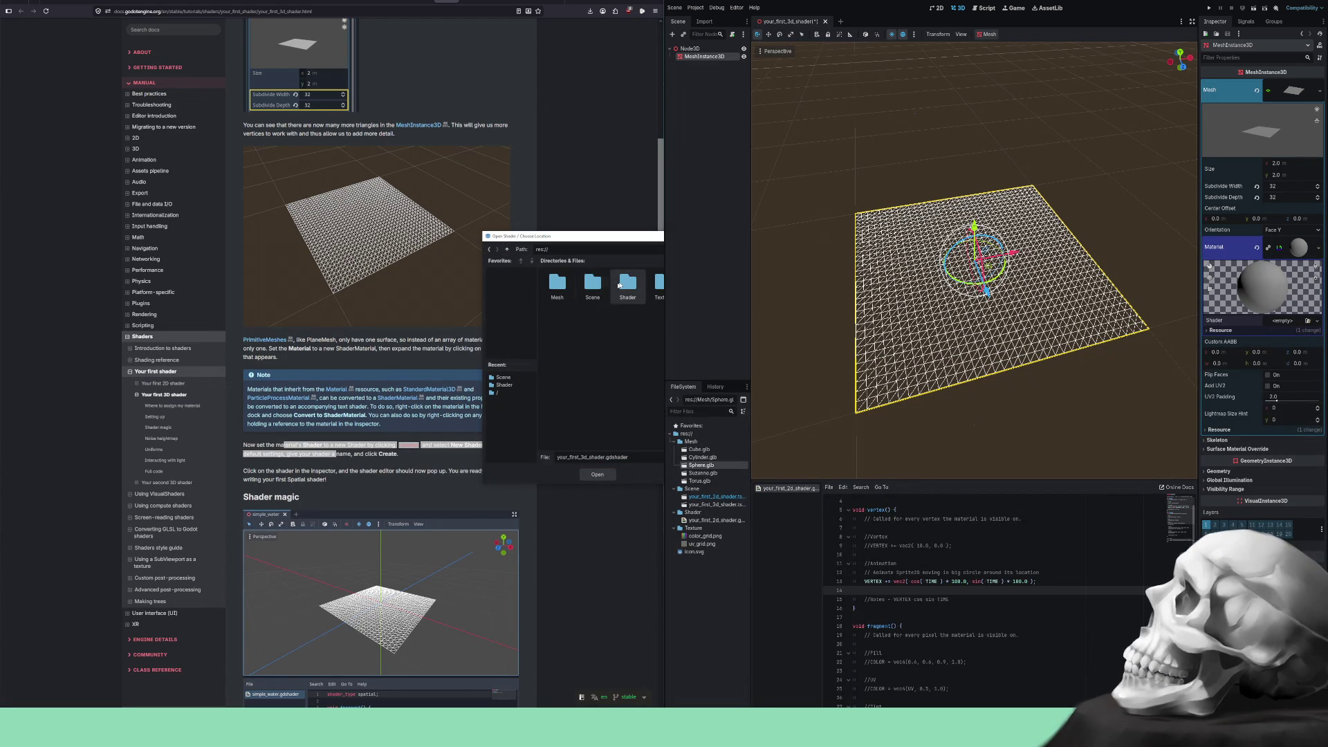
{"action": "double_click", "coordinate": [627, 283]}
{"action": "left_click", "coordinate": [597, 474]}
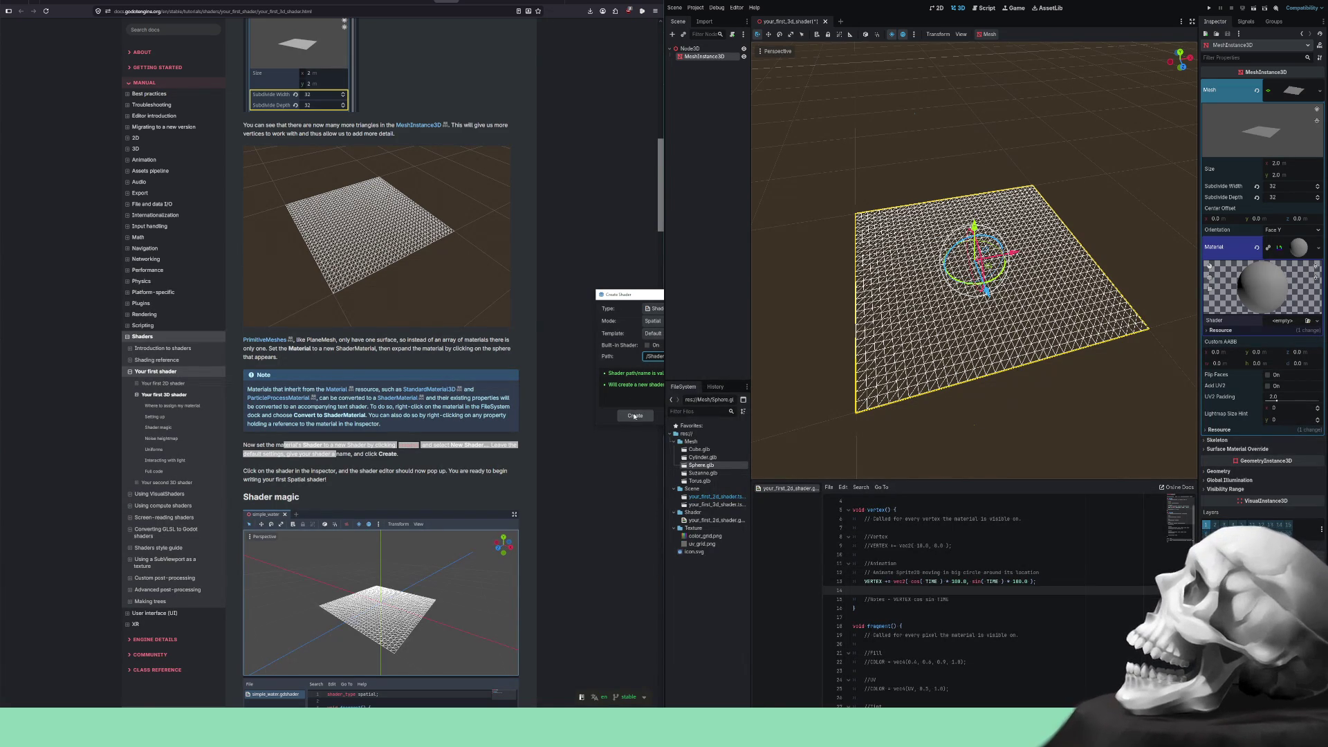
{"action": "left_click", "coordinate": [636, 417]}
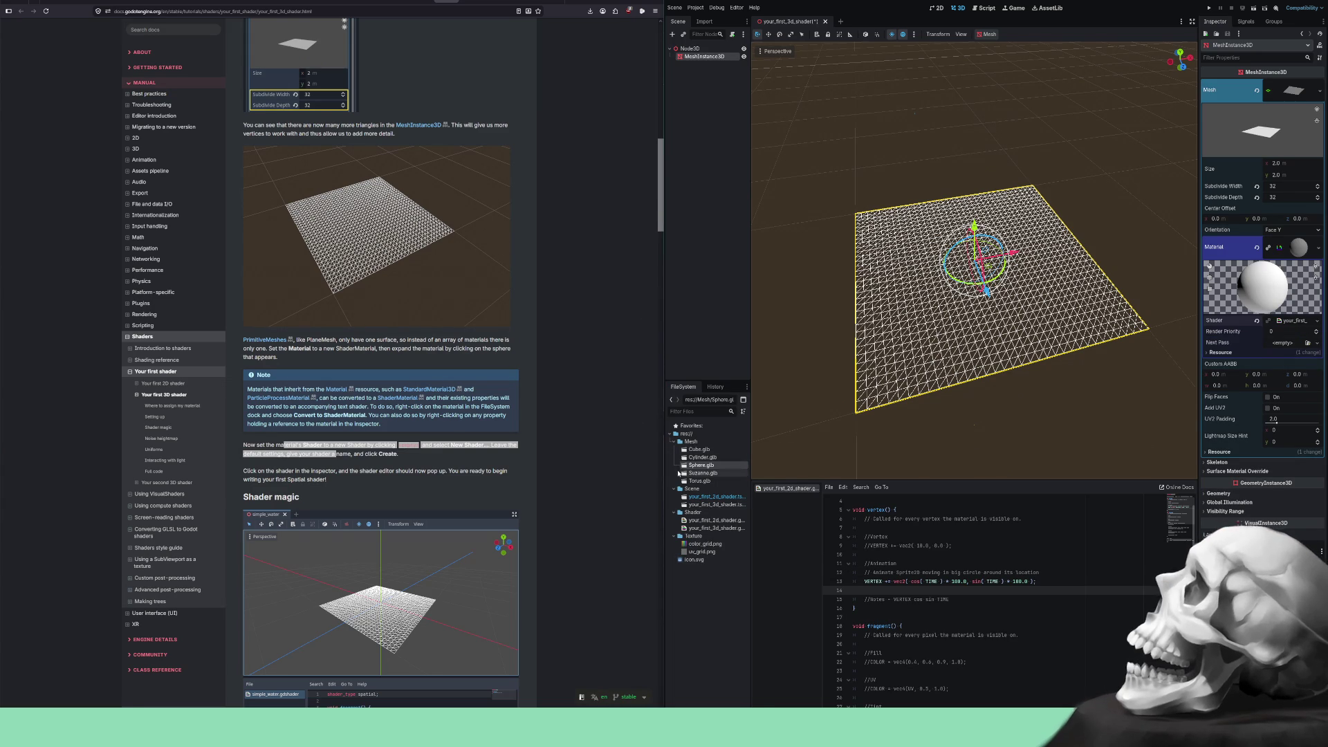
- Select the your_first_3d_shader scene and open its new spatial shader's code in the Shader Editor
{"action": "left_click", "coordinate": [696, 504]}
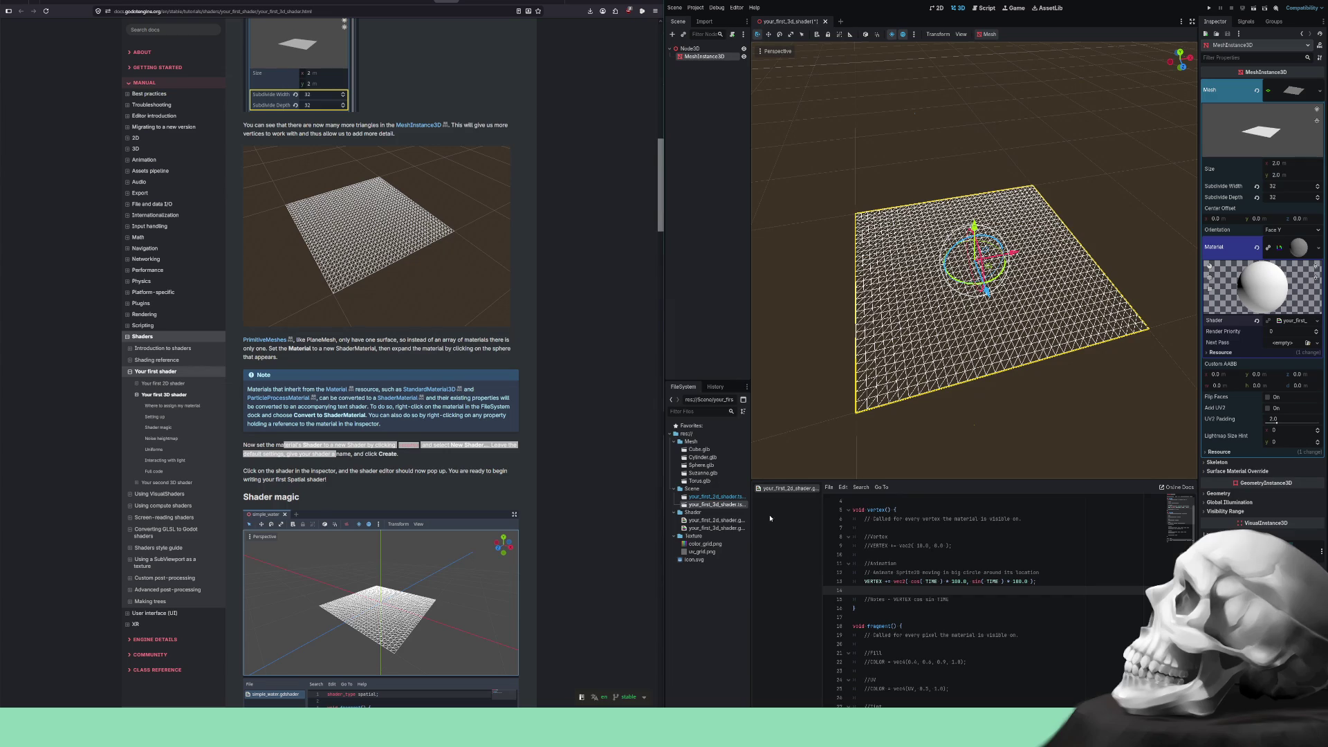
{"action": "left_click_drag", "start_coordinate": [717, 505], "coordinate": [780, 516]}
{"action": "left_click", "coordinate": [1288, 322]}
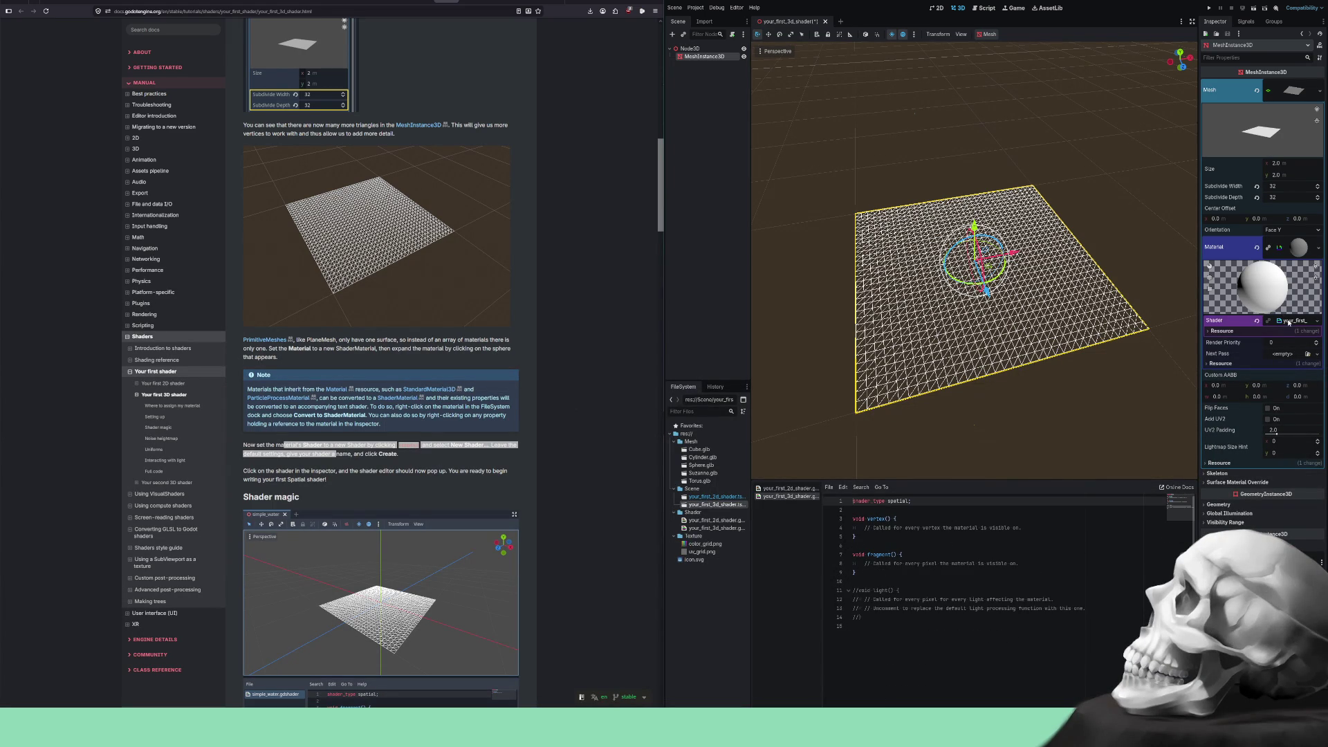
{"action": "left_click", "coordinate": [1211, 331]}
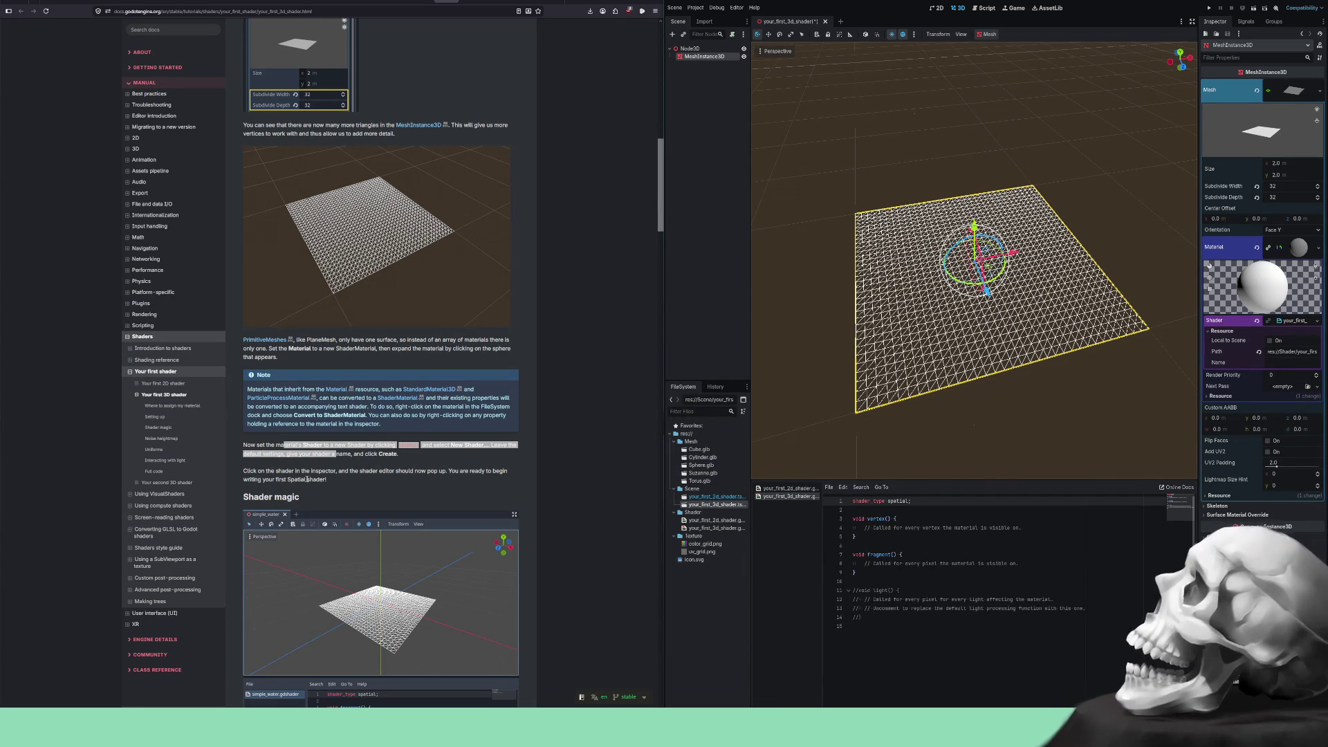
{"action": "scroll", "coordinate": [325, 449], "scroll_direction": "down", "scroll_amount": 2}
{"action": "scroll", "coordinate": [323, 445], "scroll_direction": "down", "scroll_amount": 1}
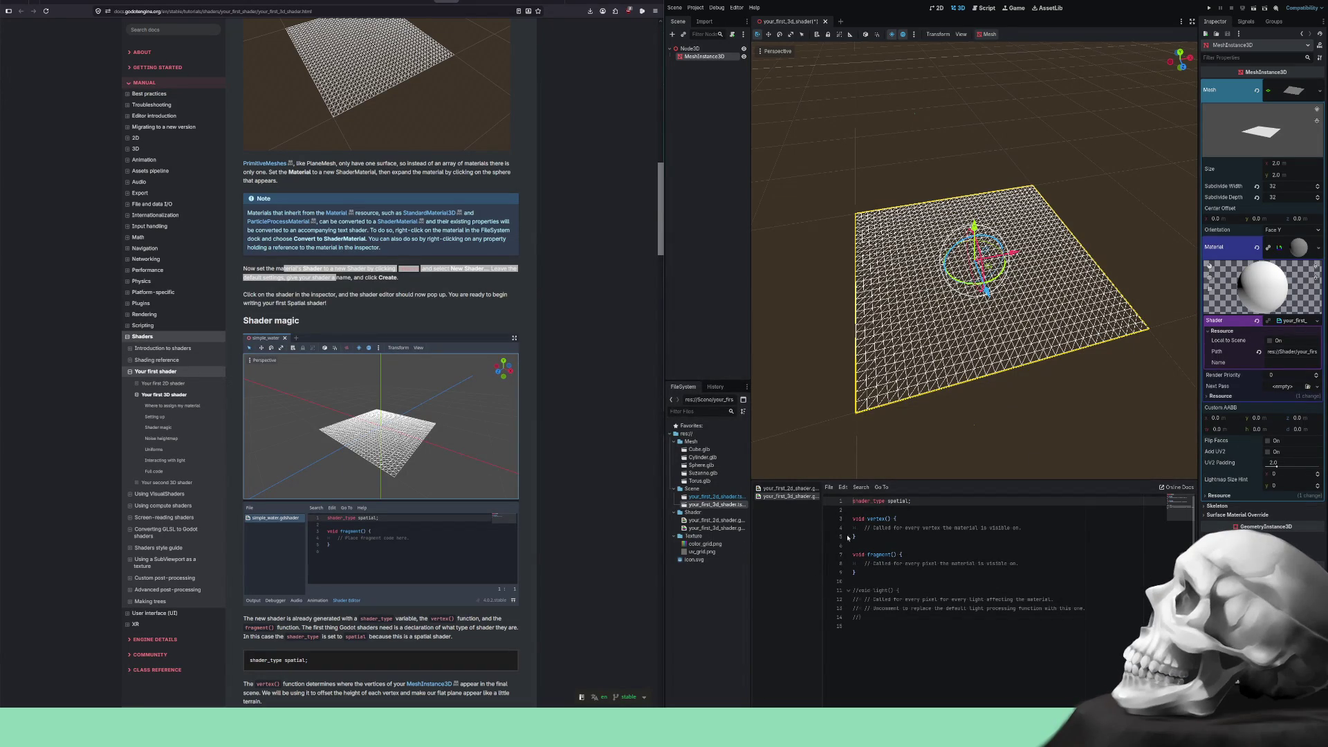
- Enlarge the shader code area and switch back to the 3D shader's code
{"action": "left_click", "coordinate": [788, 488]}
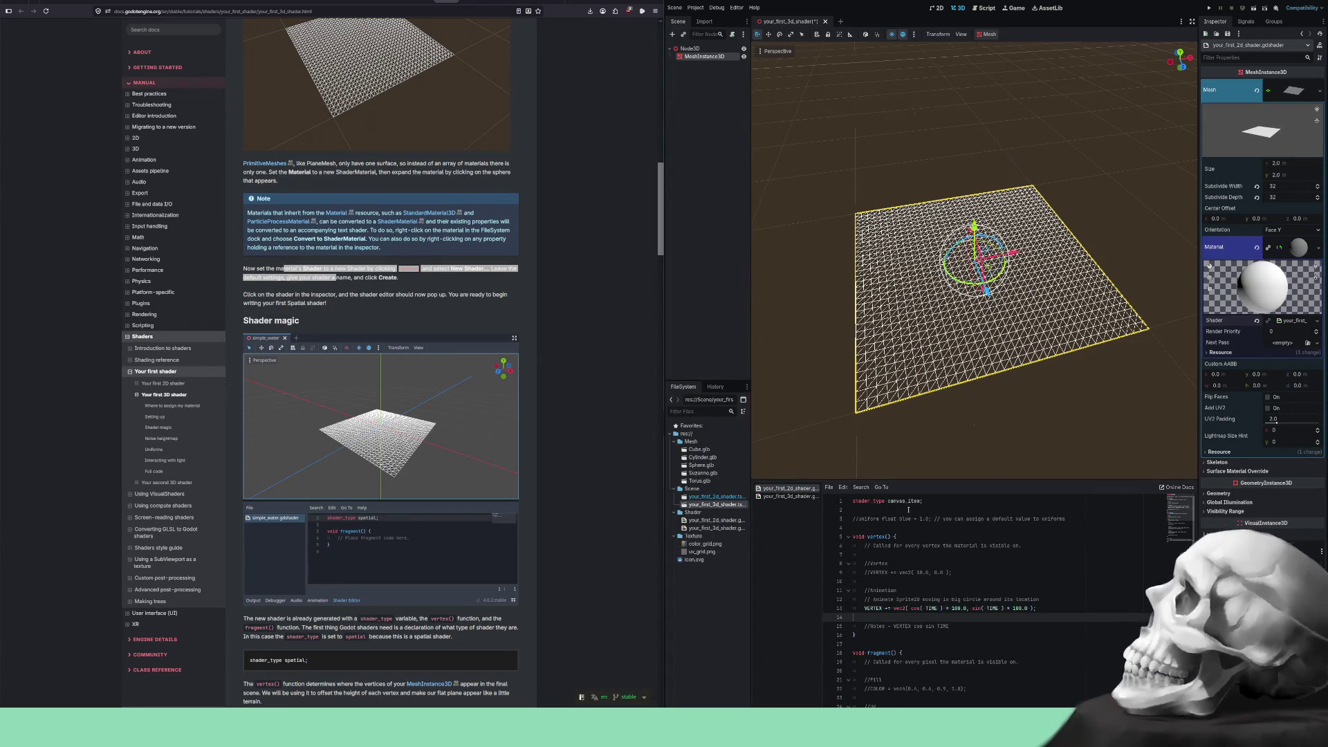
{"action": "mouse_move", "coordinate": [952, 479]}
{"action": "left_mouse_down"}
{"action": "mouse_move", "coordinate": [956, 263]}
{"action": "mouse_move", "coordinate": [956, 279]}
{"action": "mouse_move", "coordinate": [1018, 206]}
{"action": "left_mouse_up"}
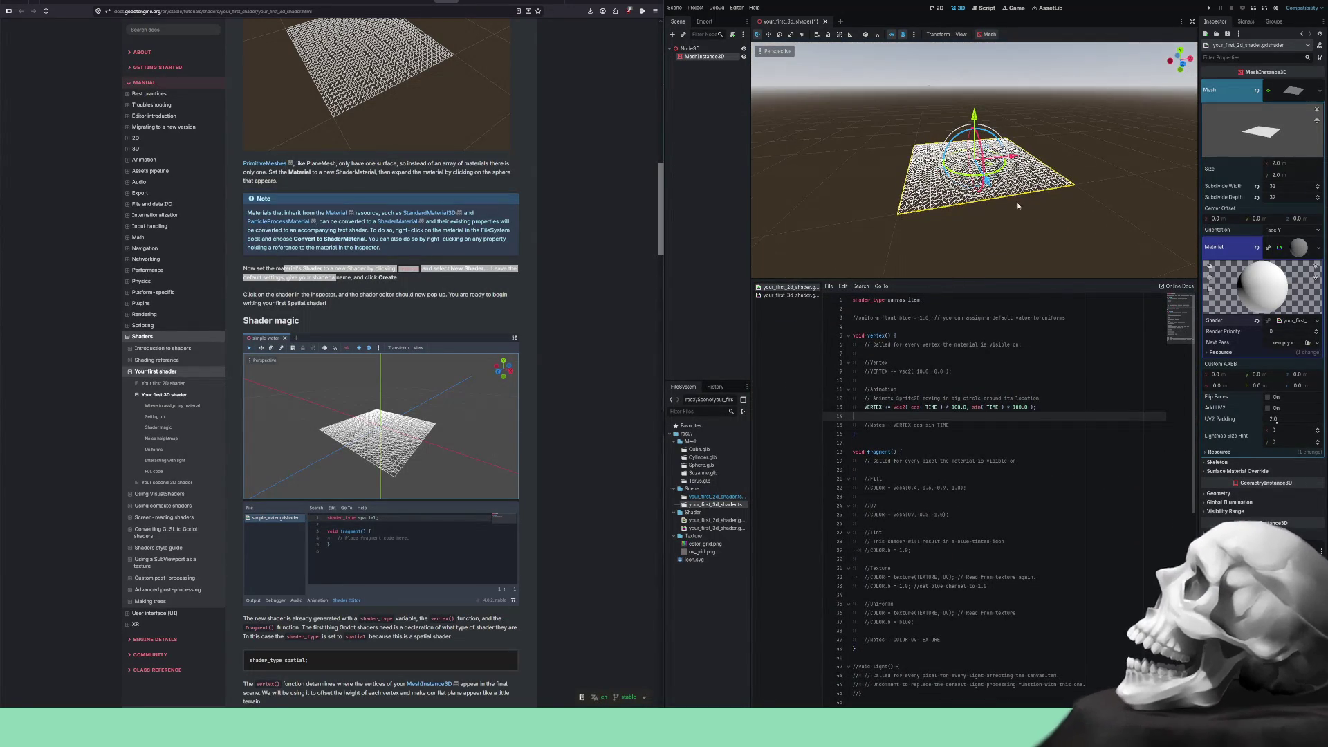
{"action": "left_click", "coordinate": [790, 296]}
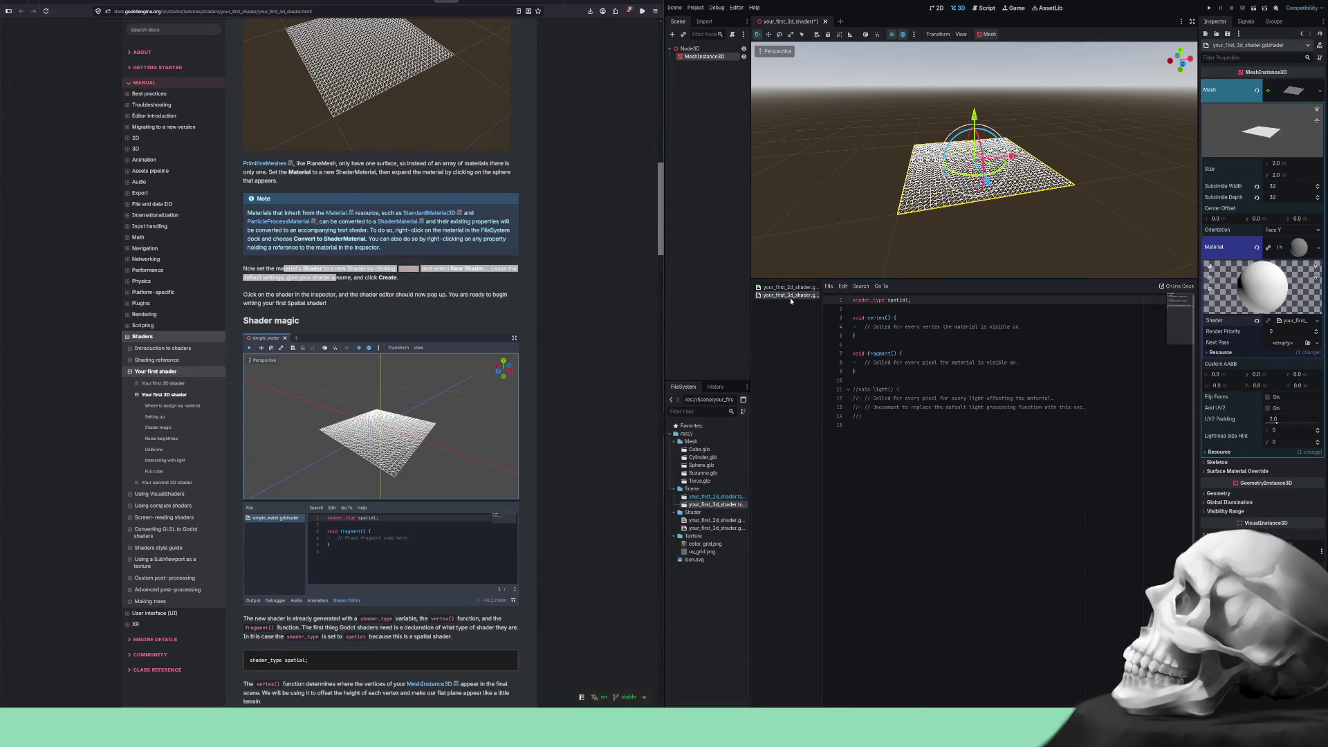
- Highlight the template's vertex, fragment and light functions and their comments
{"action": "double_click", "coordinate": [878, 316]}
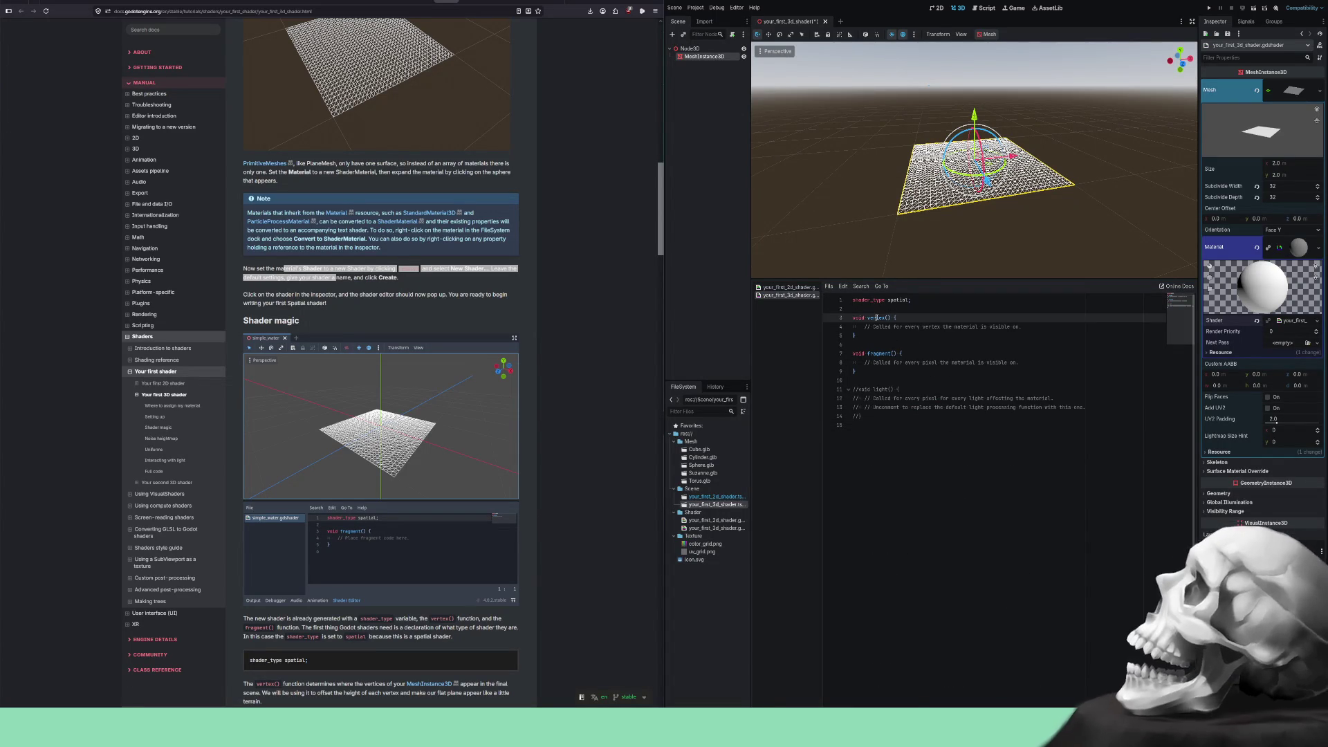
{"action": "double_click", "coordinate": [880, 353]}
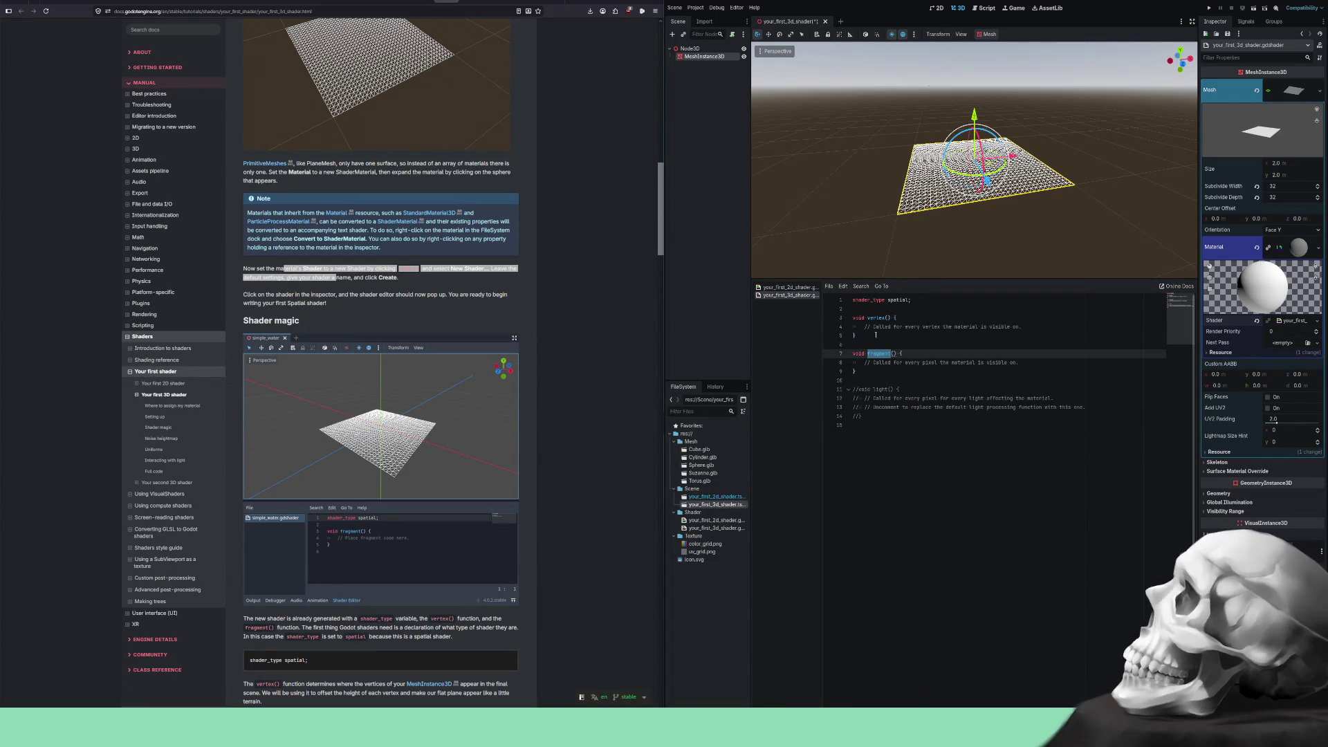
{"action": "left_click_drag", "start_coordinate": [876, 327], "coordinate": [1022, 326]}
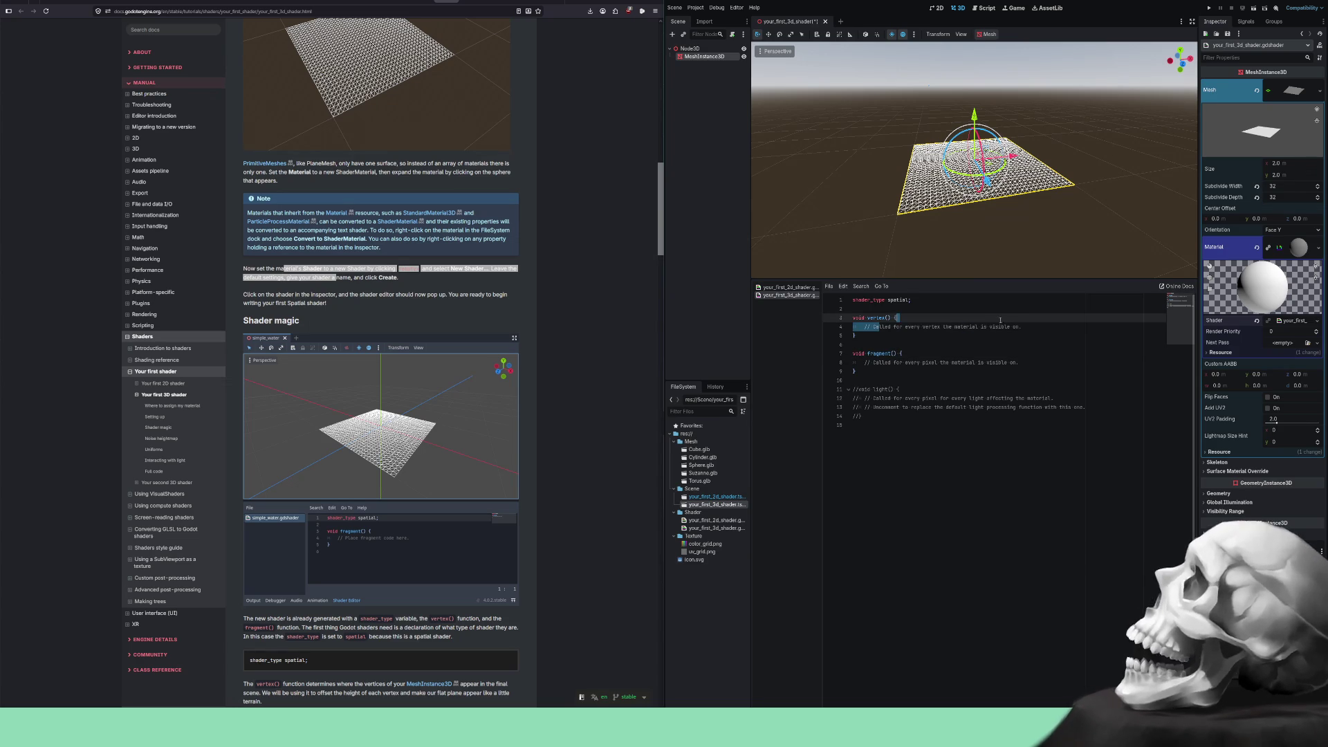
{"action": "left_click_drag", "start_coordinate": [876, 363], "coordinate": [1014, 365]}
{"action": "left_click", "coordinate": [926, 379]}
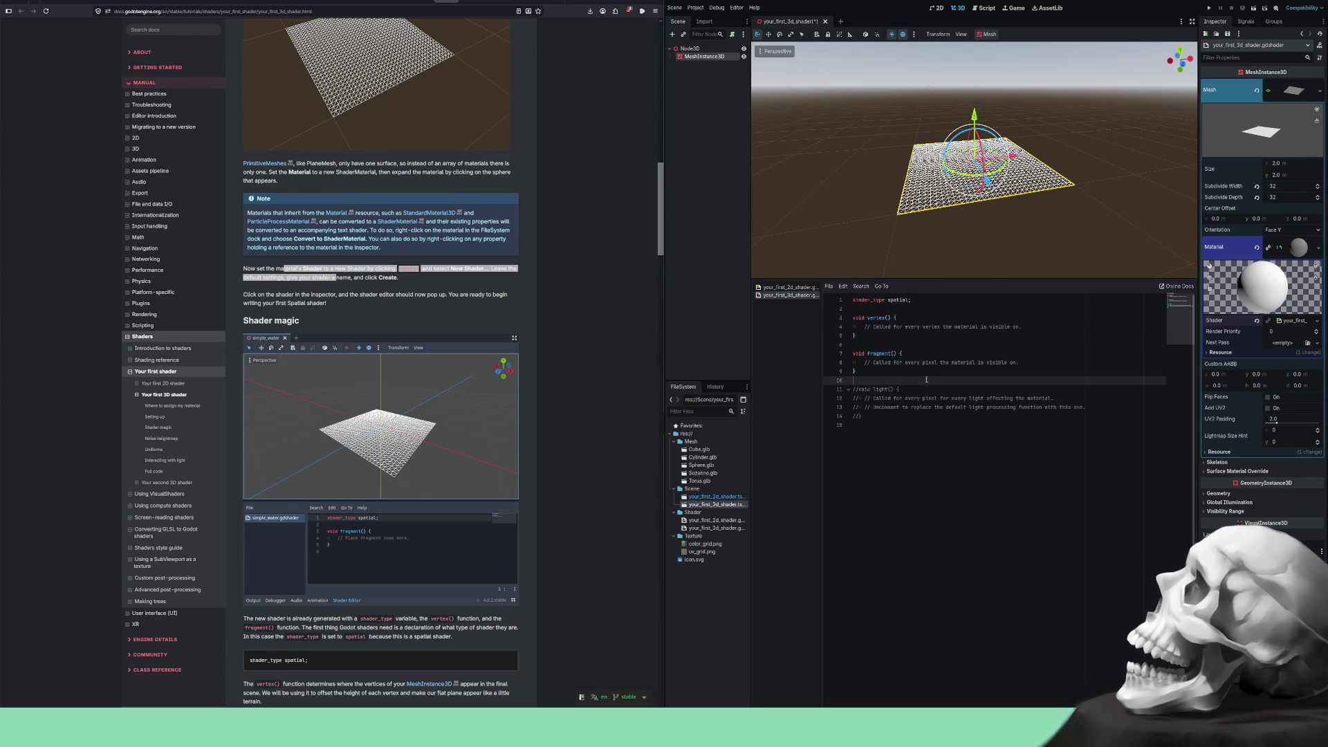
{"action": "mouse_move", "coordinate": [873, 398]}
{"action": "left_mouse_down"}
{"action": "mouse_move", "coordinate": [1018, 399]}
{"action": "mouse_move", "coordinate": [878, 407]}
{"action": "mouse_move", "coordinate": [996, 416]}
{"action": "mouse_move", "coordinate": [1044, 408]}
{"action": "left_mouse_up"}
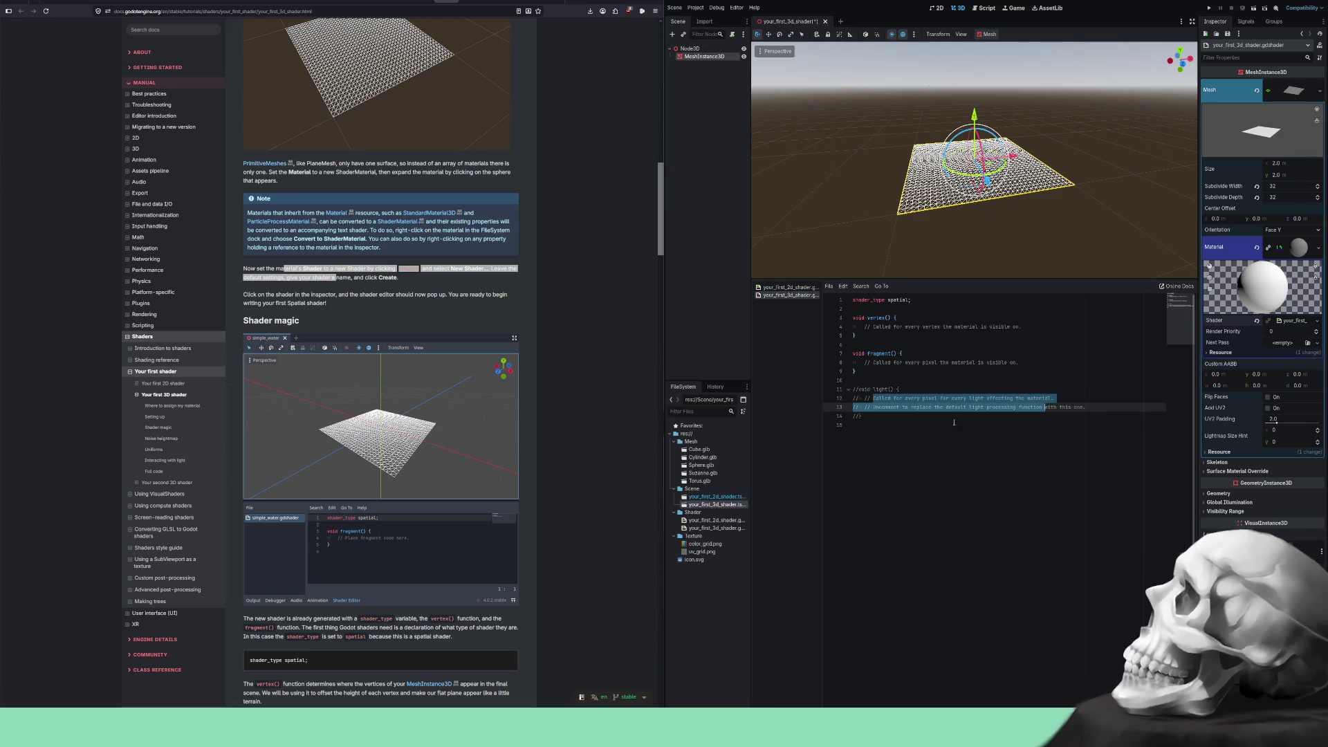
{"action": "left_click", "coordinate": [954, 422]}
{"action": "left_click", "coordinate": [892, 380]}
{"action": "left_click", "coordinate": [888, 337]}
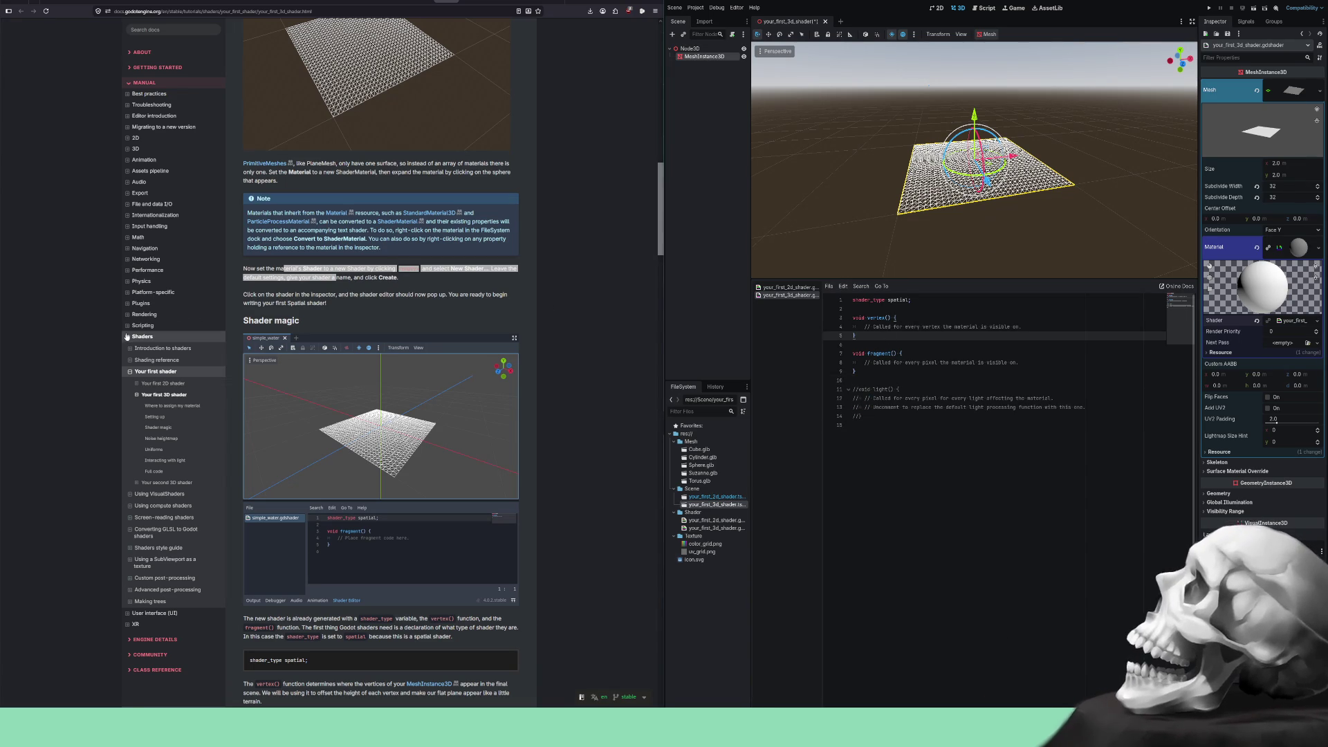
- Scroll the docs to Shader magic and select the VERTEX.y += cos(VERTEX.x) * sin(VERTEX.z); example
{"action": "left_click", "coordinate": [310, 323]}
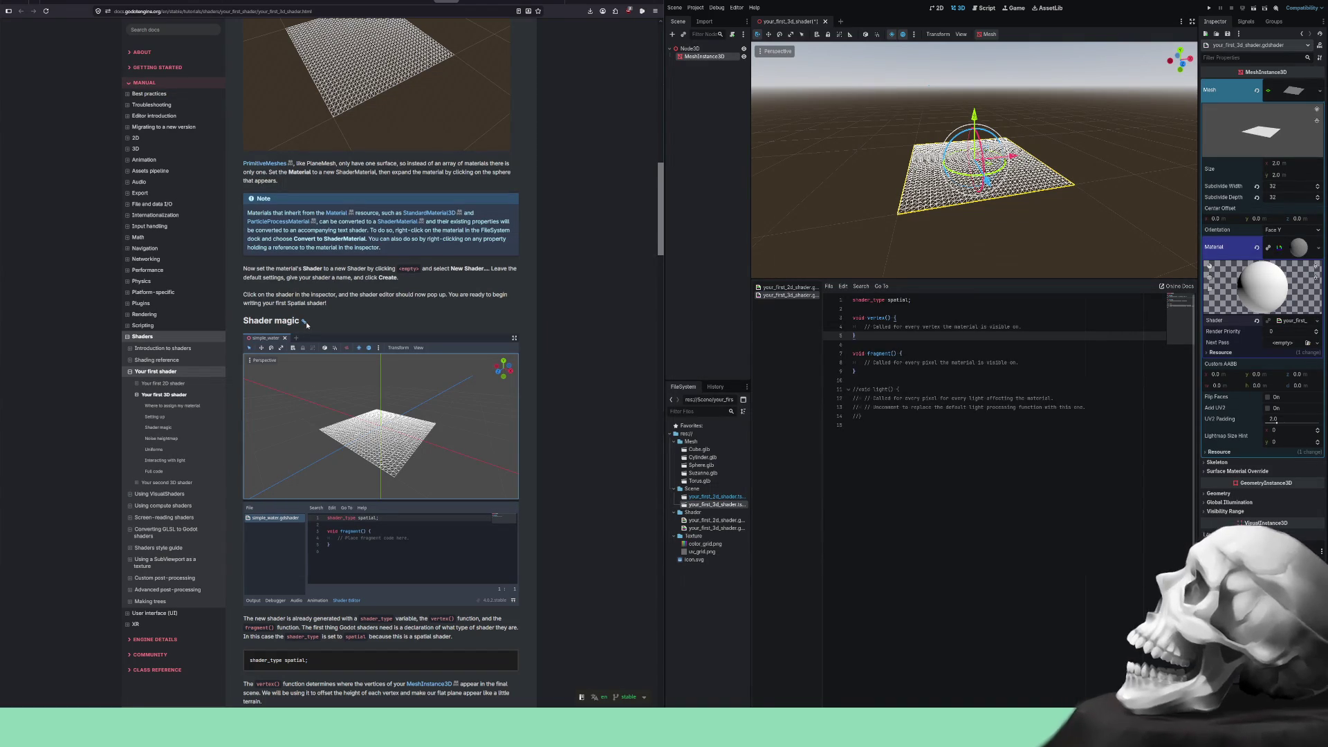
{"action": "scroll", "coordinate": [330, 309], "scroll_direction": "down", "scroll_amount": 4}
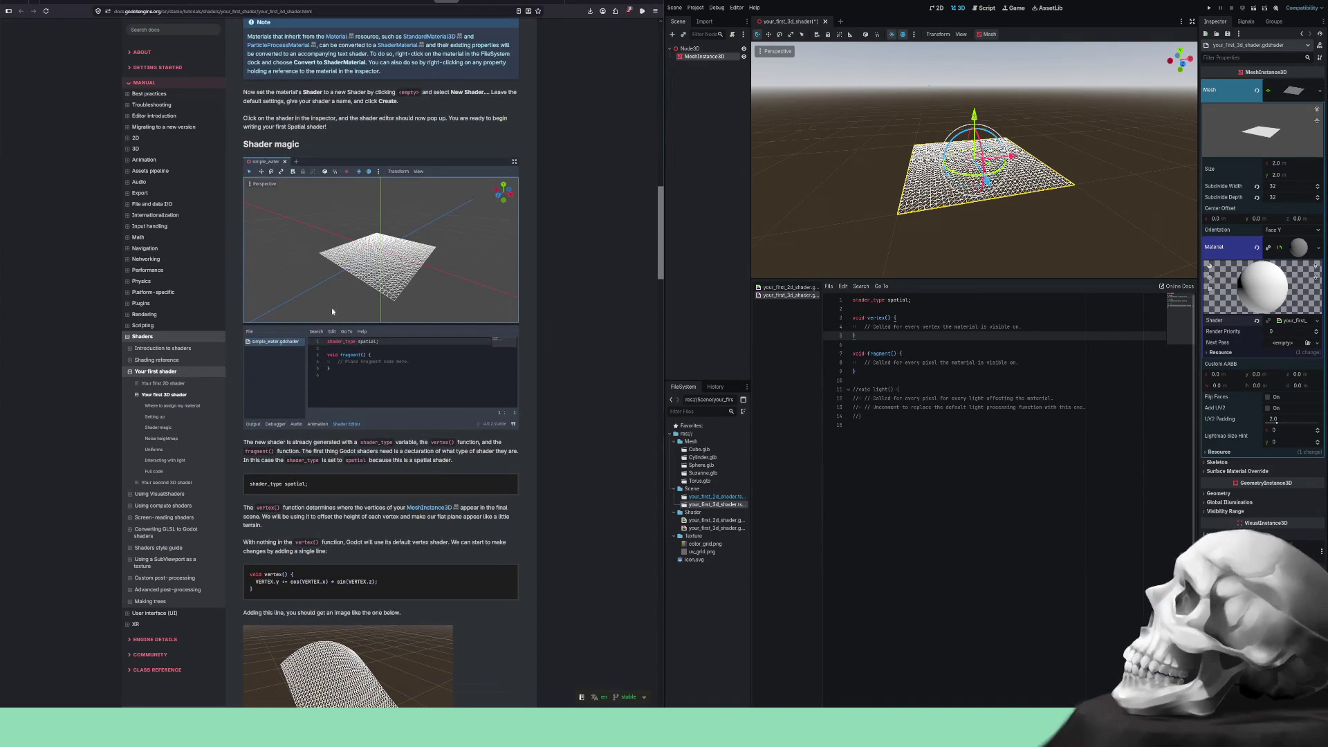
{"action": "left_click_drag", "start_coordinate": [253, 443], "coordinate": [354, 443]}
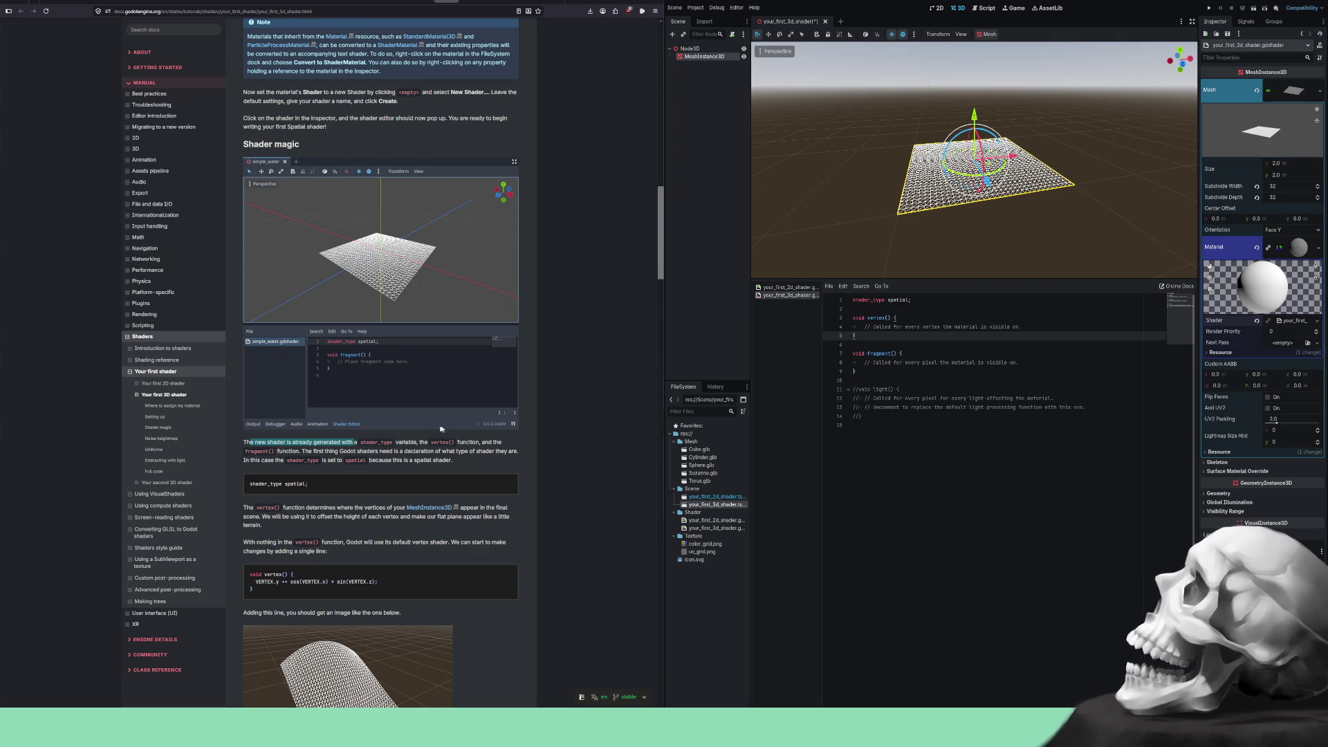
{"action": "scroll", "coordinate": [470, 441], "scroll_direction": "down", "scroll_amount": 2}
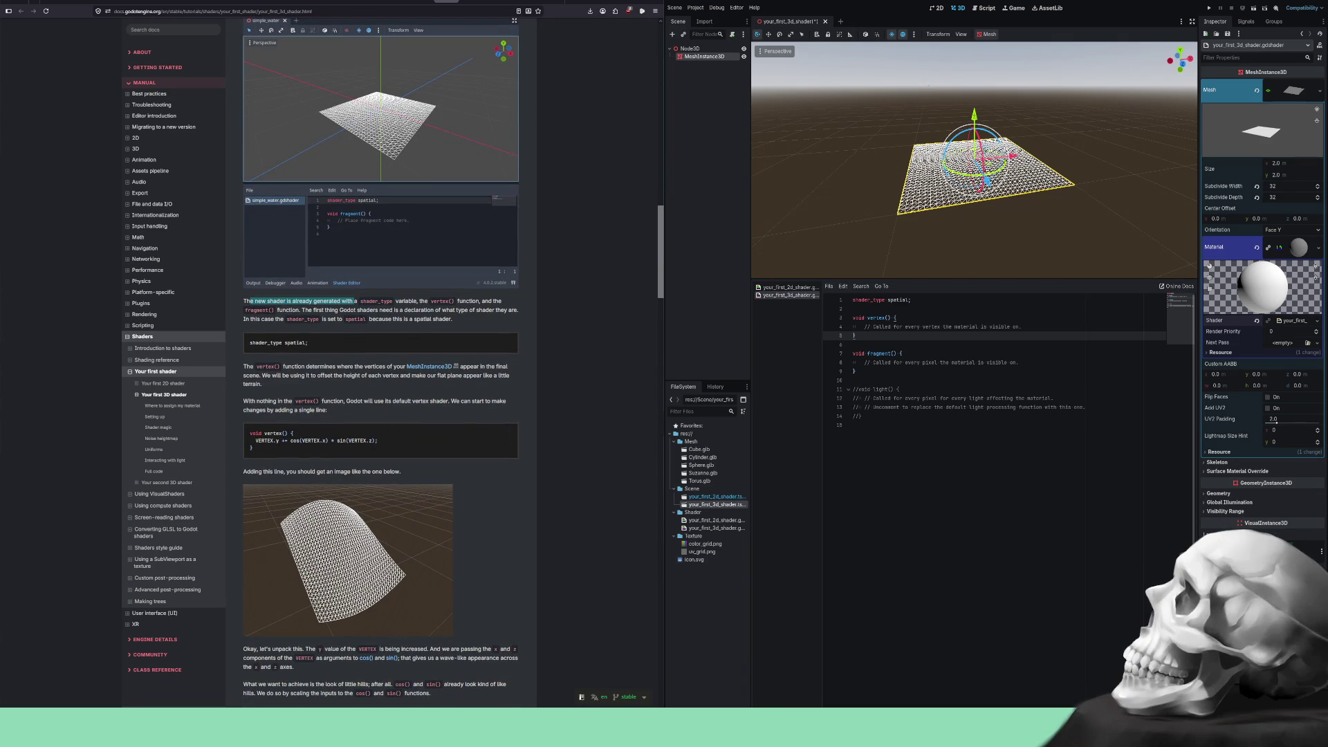
{"action": "left_click", "coordinate": [923, 303]}
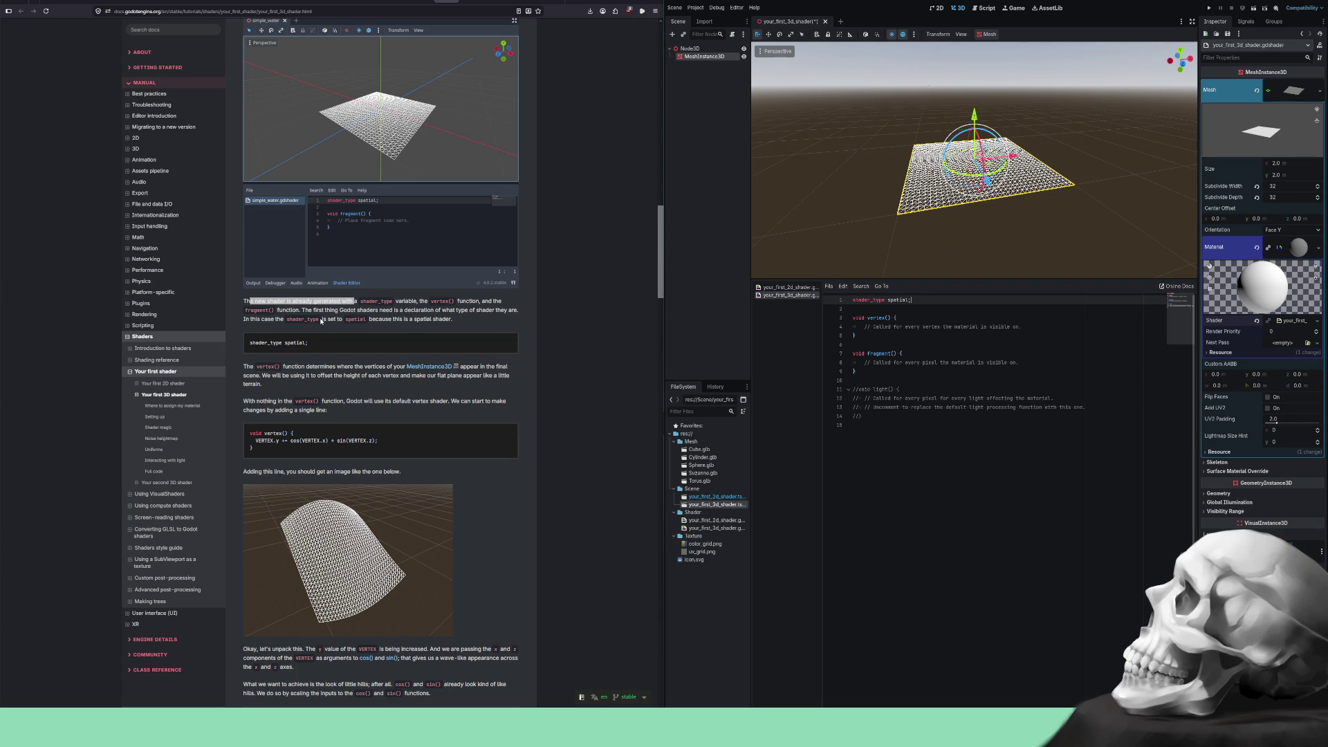
{"action": "left_click_drag", "start_coordinate": [256, 366], "coordinate": [334, 367]}
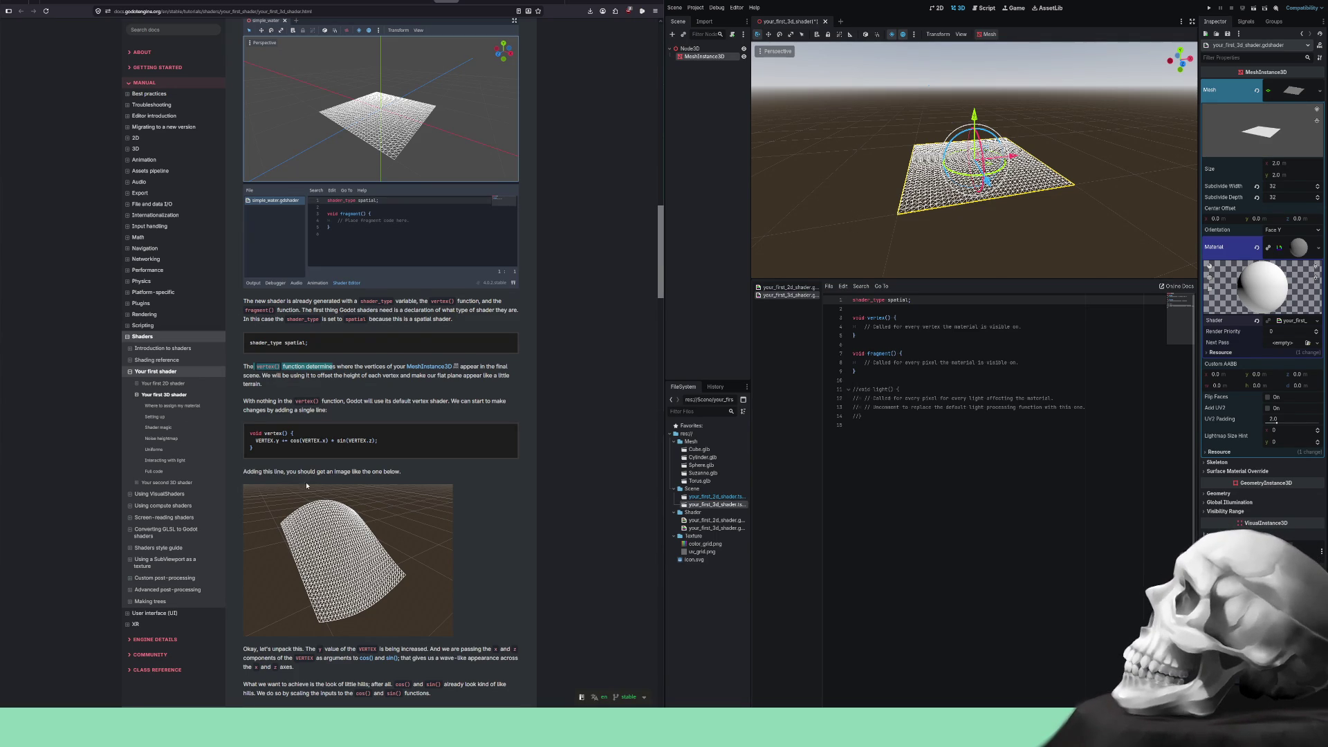
{"action": "left_click_drag", "start_coordinate": [379, 440], "coordinate": [259, 441]}
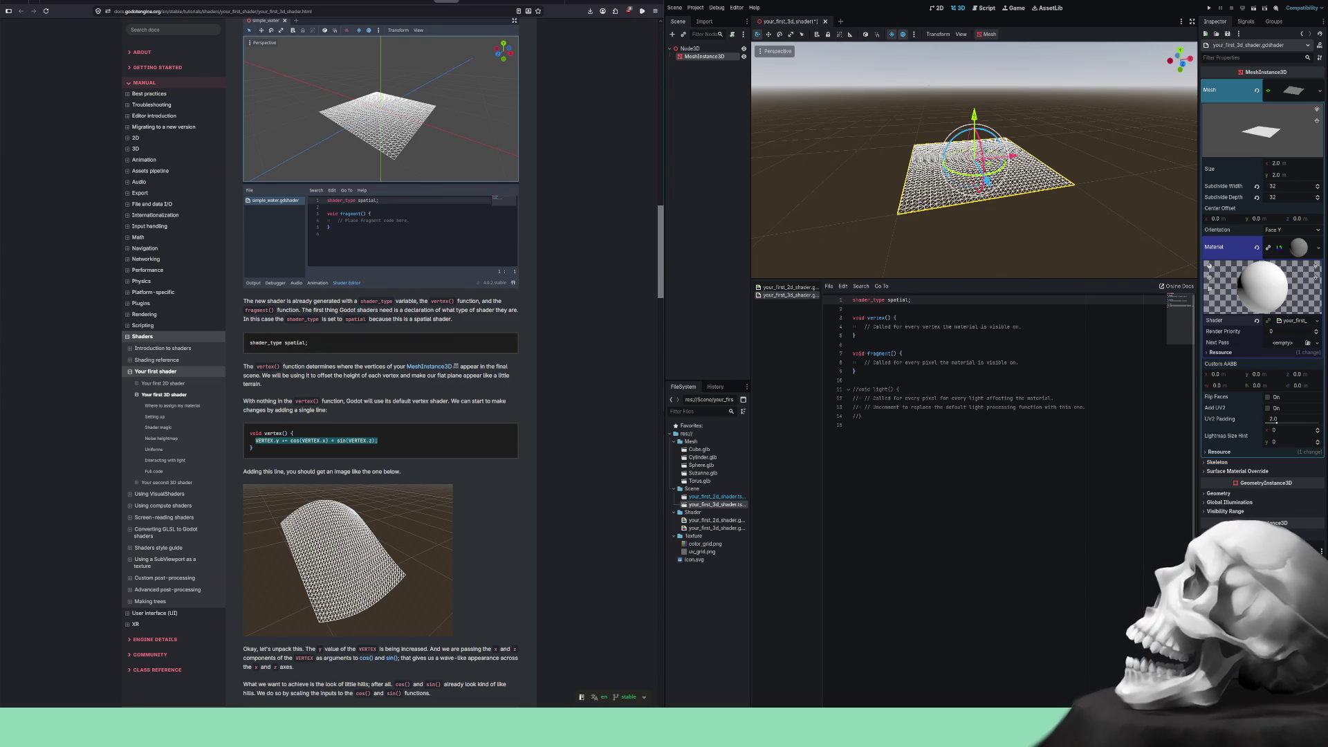
- Paste VERTEX.y += cos(VERTEX.x) * sin(VERTEX.z); on a new line inside vertex()
{"action": "left_click", "coordinate": [1033, 326]}
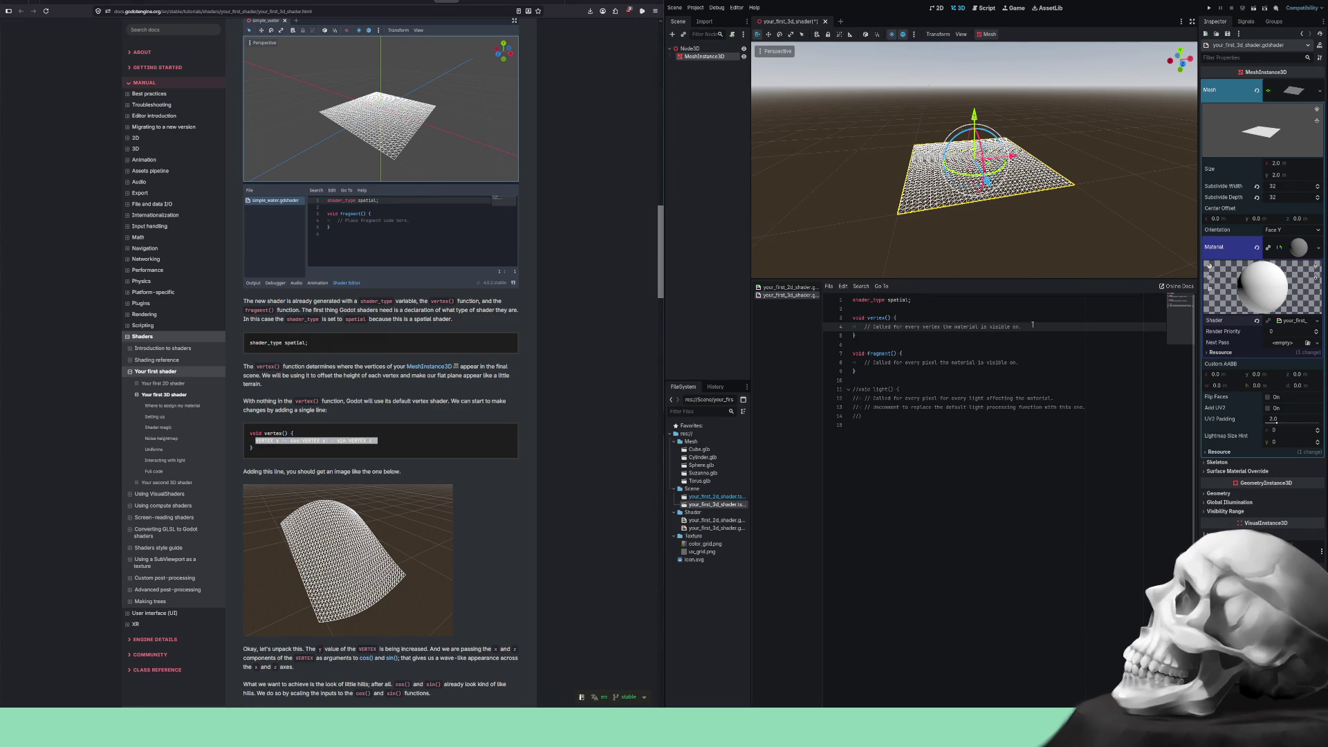
{"action": "key", "text": "Return"}
{"action": "key", "text": "Return"}
{"action": "key", "text": "ctrl+v"}
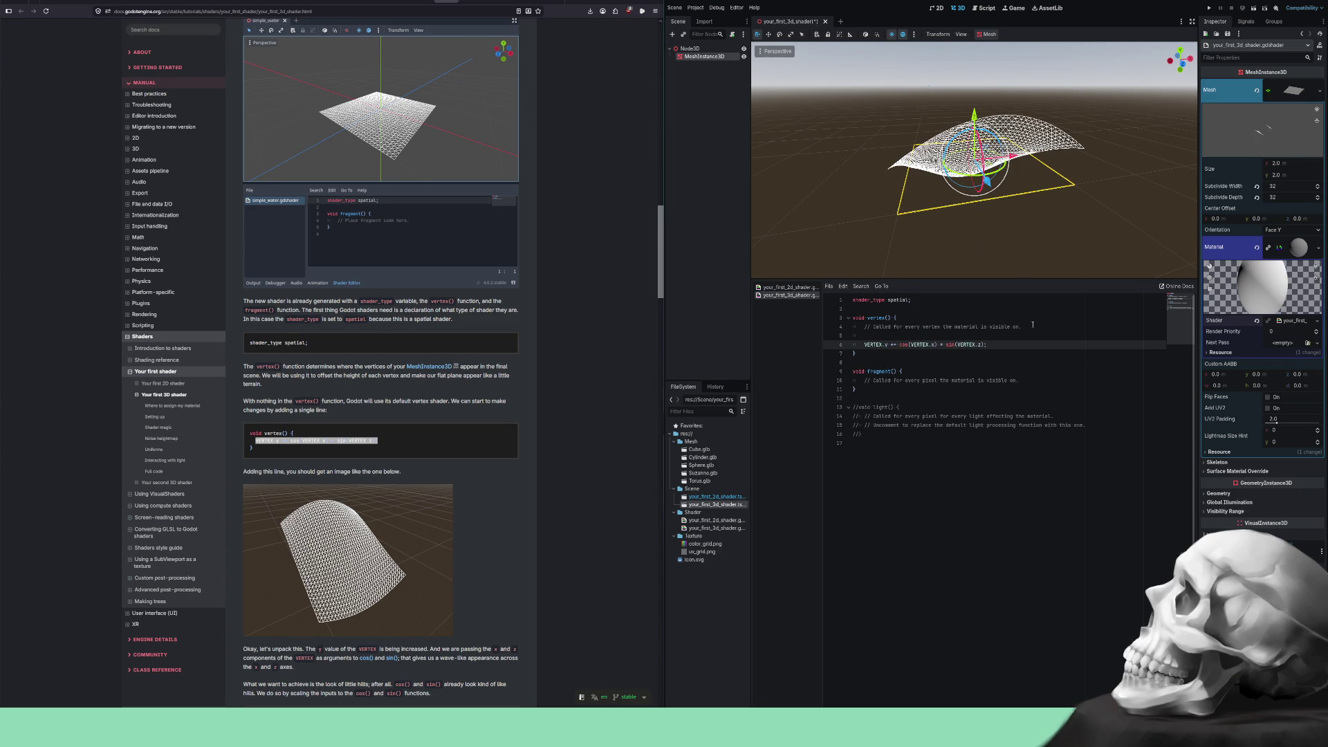
- Orbit around the wavy plane to inspect it, then deselect the mesh
{"action": "mouse_move", "coordinate": [862, 229]}
{"action": "left_mouse_down"}
{"action": "mouse_move", "coordinate": [928, 238]}
{"action": "mouse_move", "coordinate": [1056, 195]}
{"action": "mouse_move", "coordinate": [1011, 189]}
{"action": "mouse_move", "coordinate": [969, 222]}
{"action": "mouse_move", "coordinate": [865, 184]}
{"action": "mouse_move", "coordinate": [871, 243]}
{"action": "mouse_move", "coordinate": [1007, 159]}
{"action": "mouse_move", "coordinate": [938, 202]}
{"action": "mouse_move", "coordinate": [1003, 211]}
{"action": "left_mouse_up"}
{"action": "scroll", "coordinate": [1041, 213], "scroll_direction": "up", "scroll_amount": 5}
{"action": "scroll", "coordinate": [1044, 211], "scroll_direction": "down", "scroll_amount": 8}
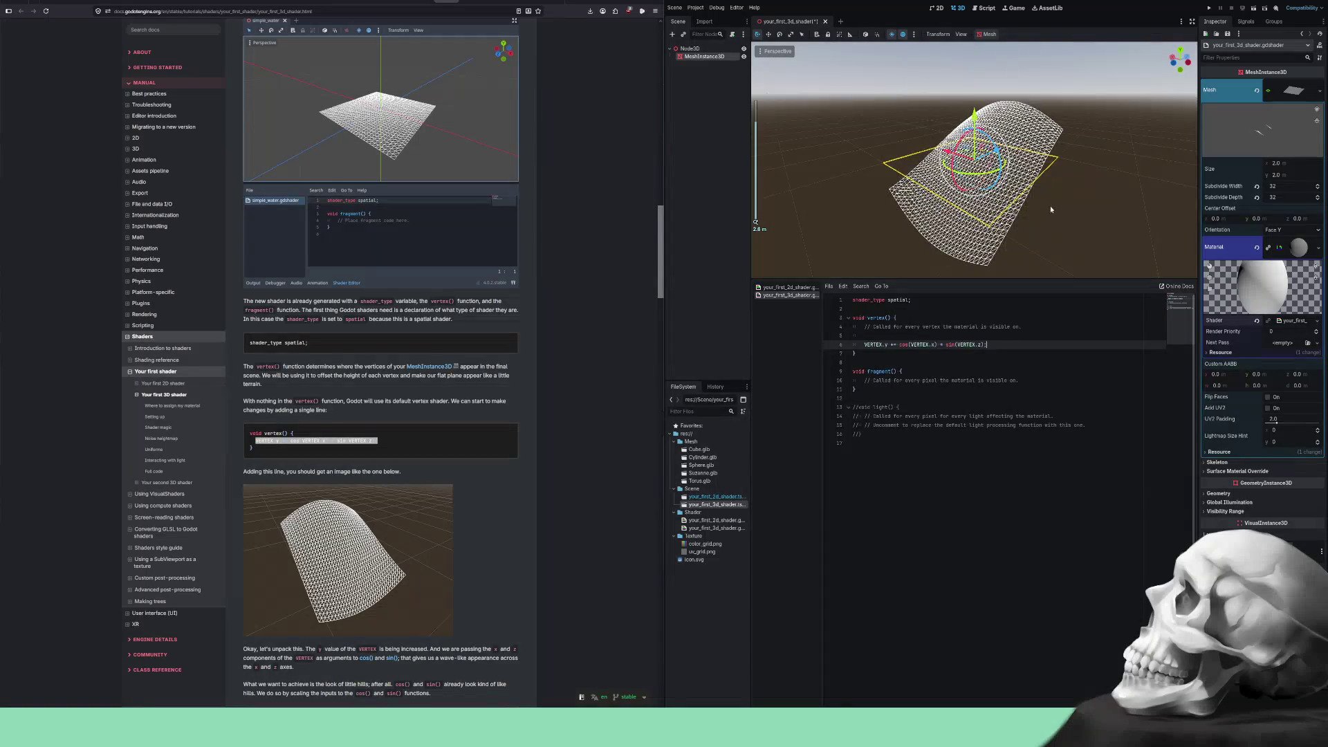
{"action": "mouse_move", "coordinate": [996, 199]}
{"action": "left_mouse_down"}
{"action": "mouse_move", "coordinate": [1026, 215]}
{"action": "mouse_move", "coordinate": [990, 224]}
{"action": "mouse_move", "coordinate": [993, 273]}
{"action": "mouse_move", "coordinate": [987, 233]}
{"action": "left_mouse_up"}
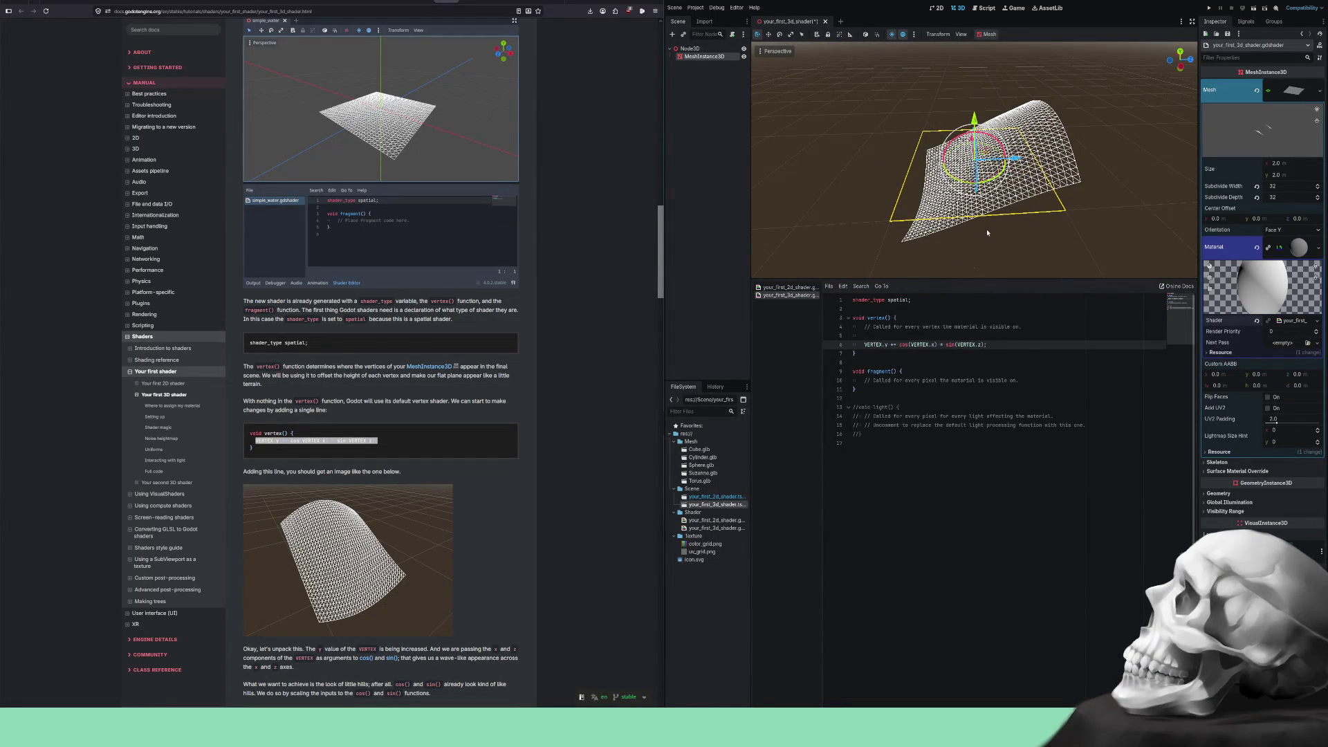
{"action": "type", "text": "12"}
{"action": "key", "text": "BackSpace"}
{"action": "left_click", "coordinate": [989, 243]}
{"action": "key", "text": "KP_3"}
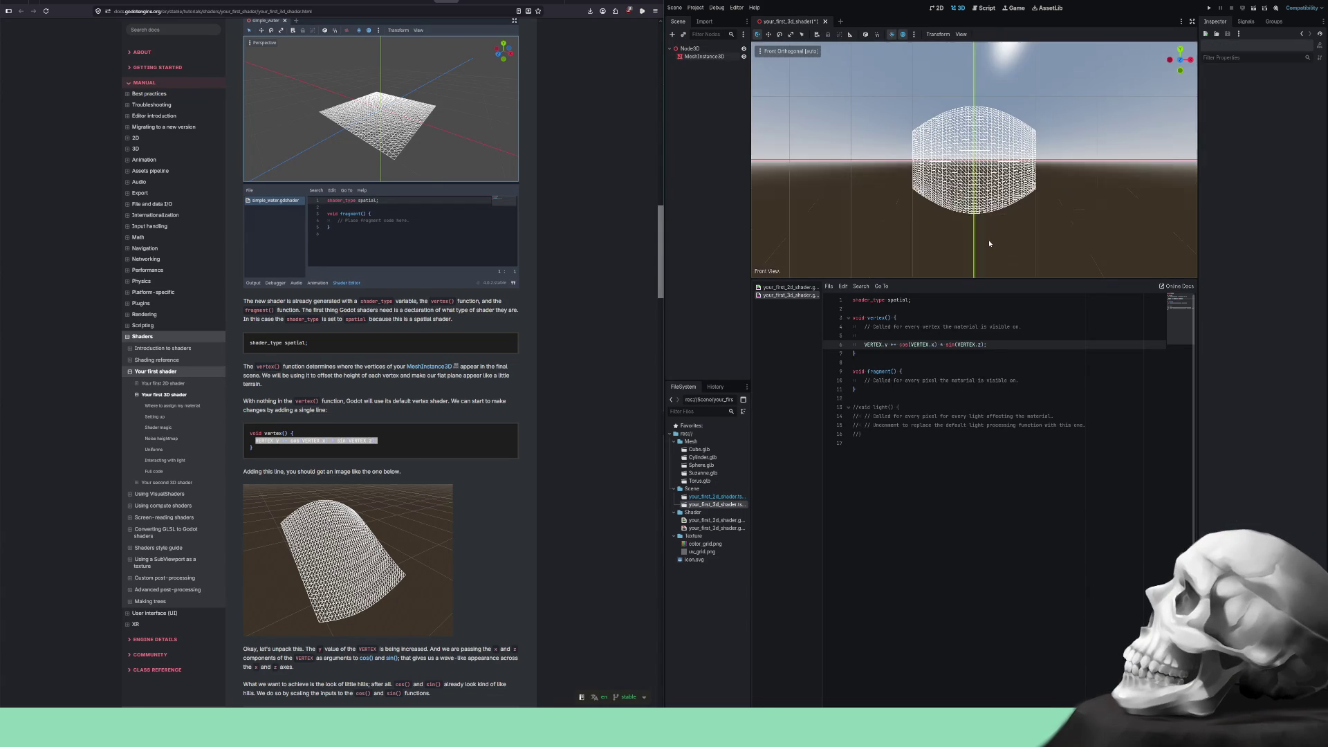
{"action": "key", "text": "KP_1"}
{"action": "key", "text": "KP_3"}
{"action": "key", "text": "KP_1"}
{"action": "key", "text": "KP_3"}
{"action": "key", "text": "KP_1"}
{"action": "key", "text": "KP_3"}
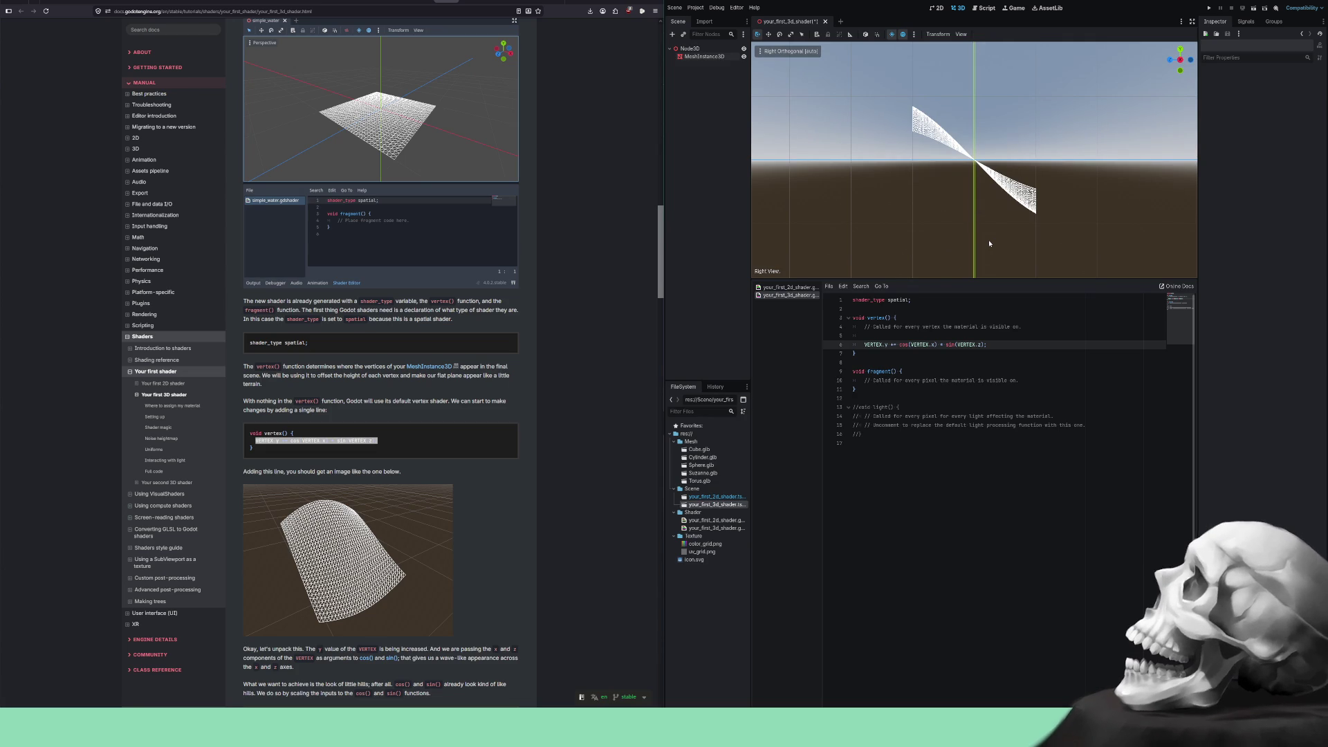
{"action": "key", "text": "KP_7"}
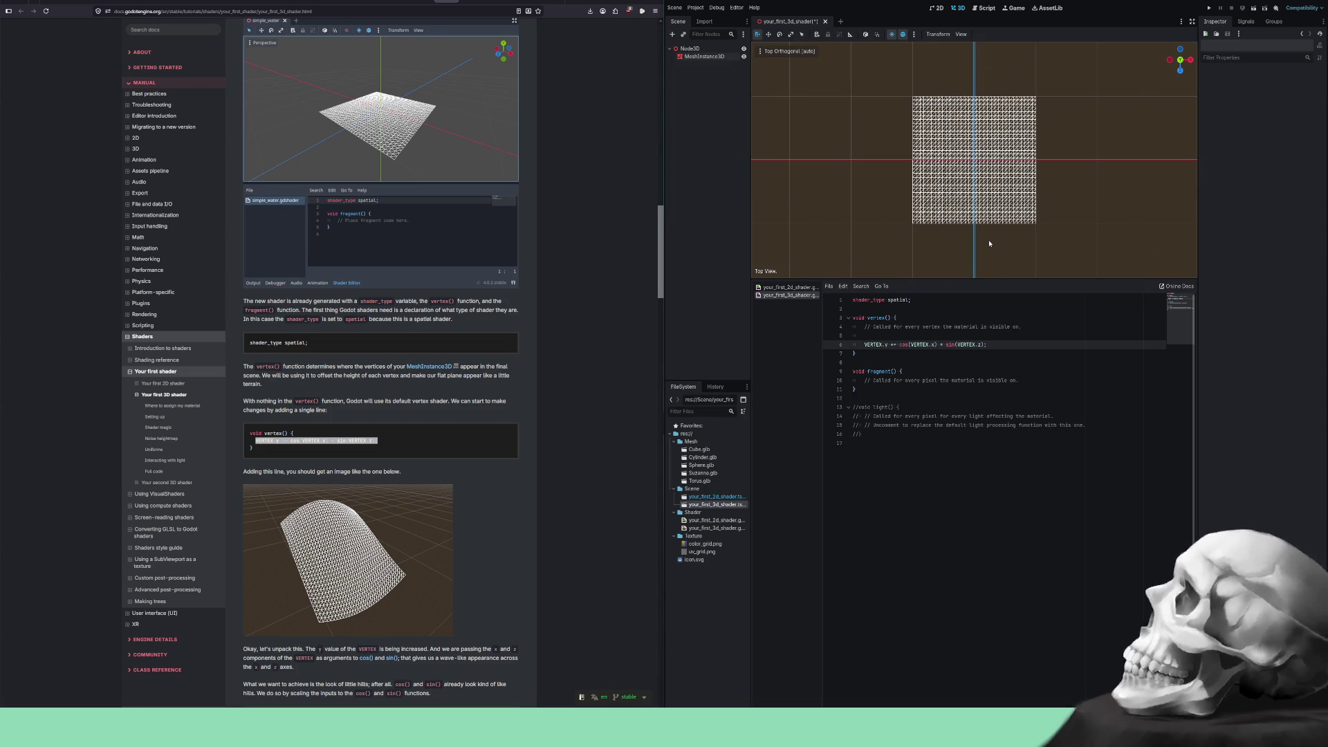
{"action": "key", "text": "KP_1"}
{"action": "key", "text": "KP_3"}
{"action": "key", "text": "KP_7"}
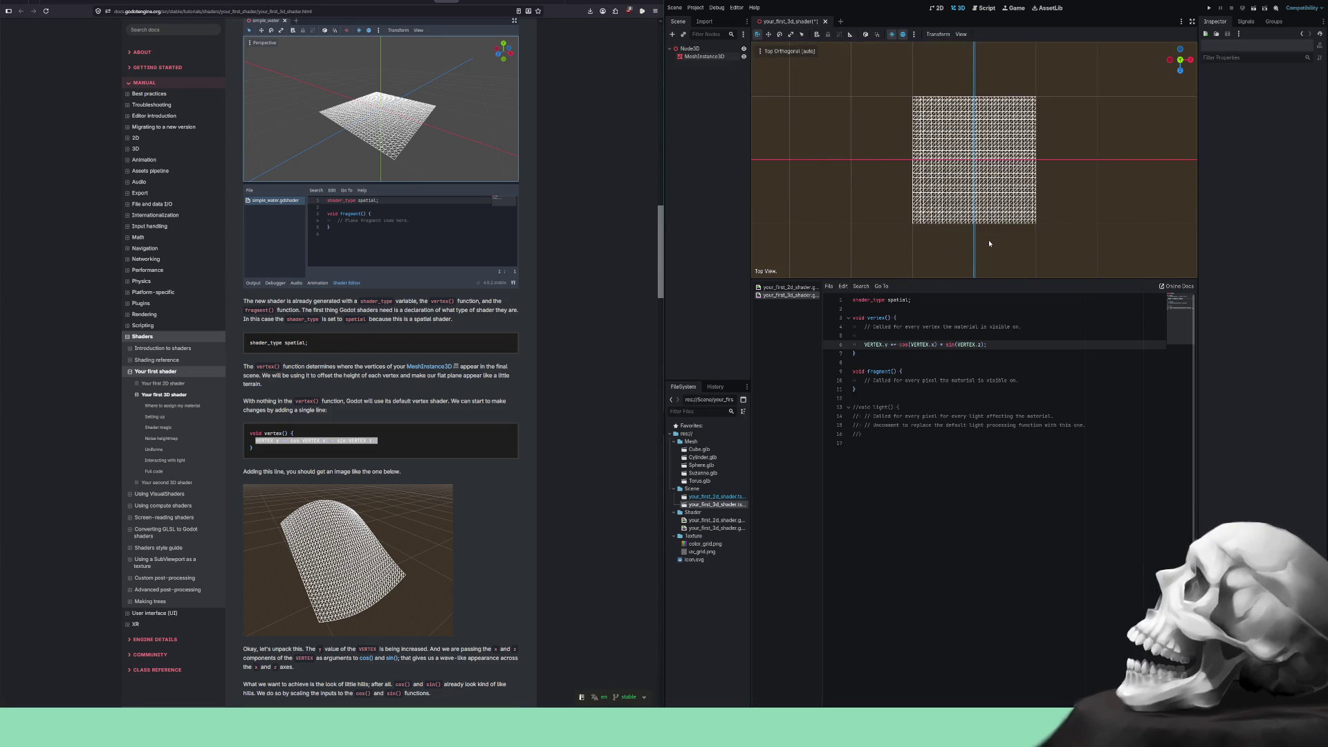
{"action": "key", "text": "KP_1"}
{"action": "key", "text": "KP_2"}
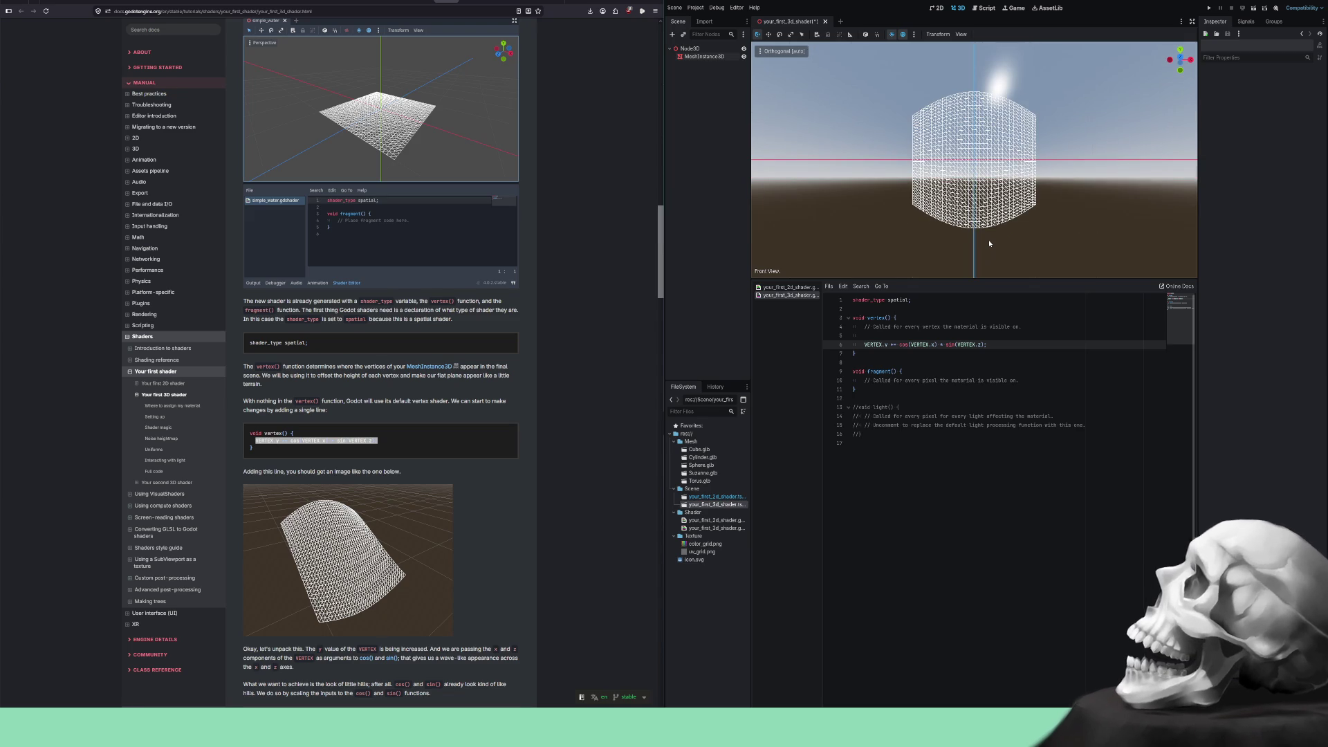
{"action": "key", "text": "KP_2"}
{"action": "key", "text": "KP_2"}
{"action": "key", "text": "KP_2"}
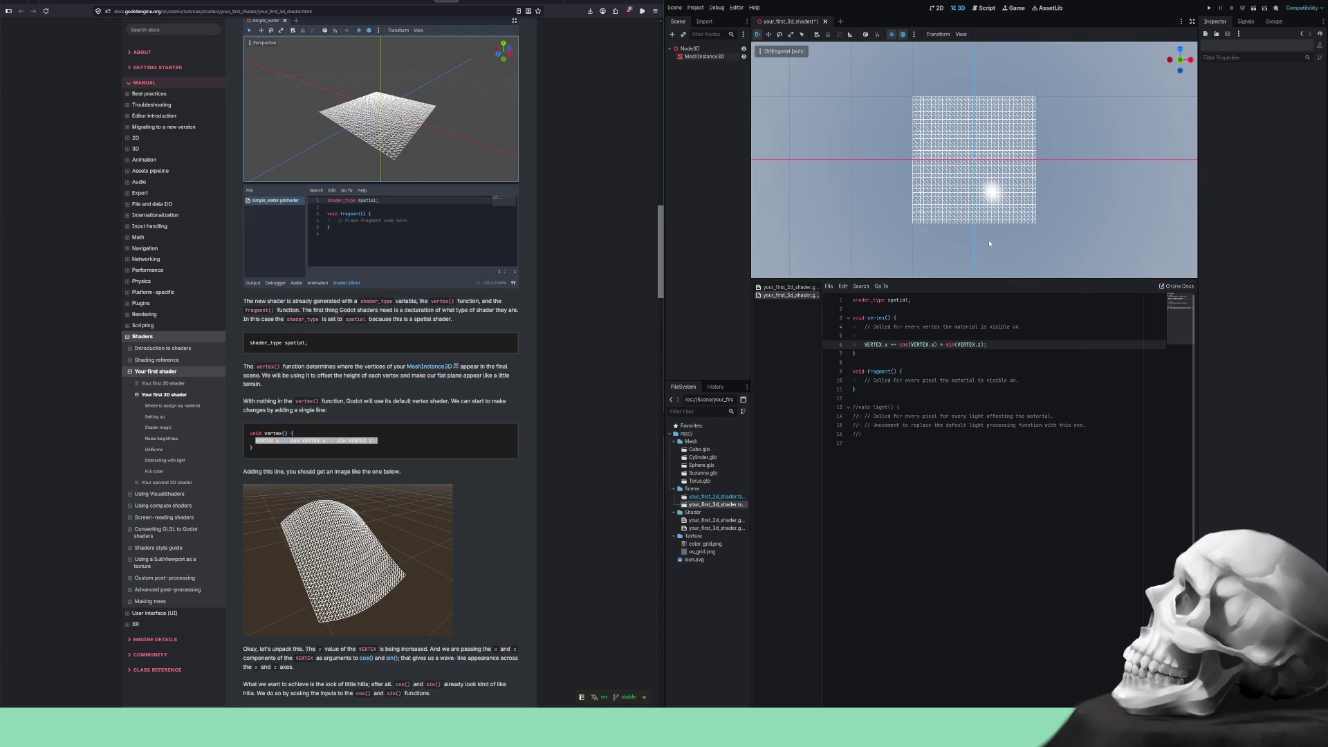
{"action": "key", "text": "KP_1"}
{"action": "key", "text": "KP_6"}
{"action": "key", "text": "KP_6"}
{"action": "key", "text": "KP_6"}
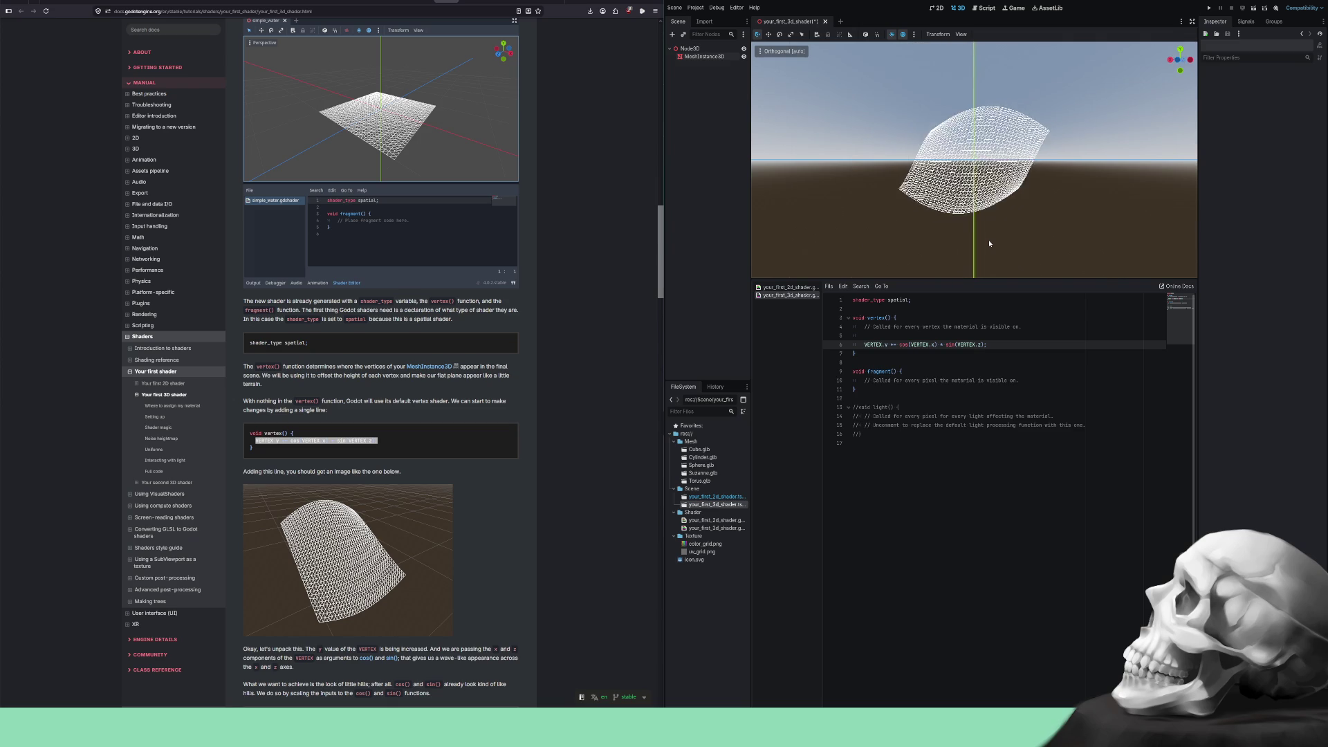
{"action": "key", "text": "KP_6"}
{"action": "key", "text": "KP_6"}
{"action": "key", "text": "KP_6"}
{"action": "key", "text": "KP_6"}
{"action": "key", "text": "KP_6"}
{"action": "key", "text": "KP_6"}
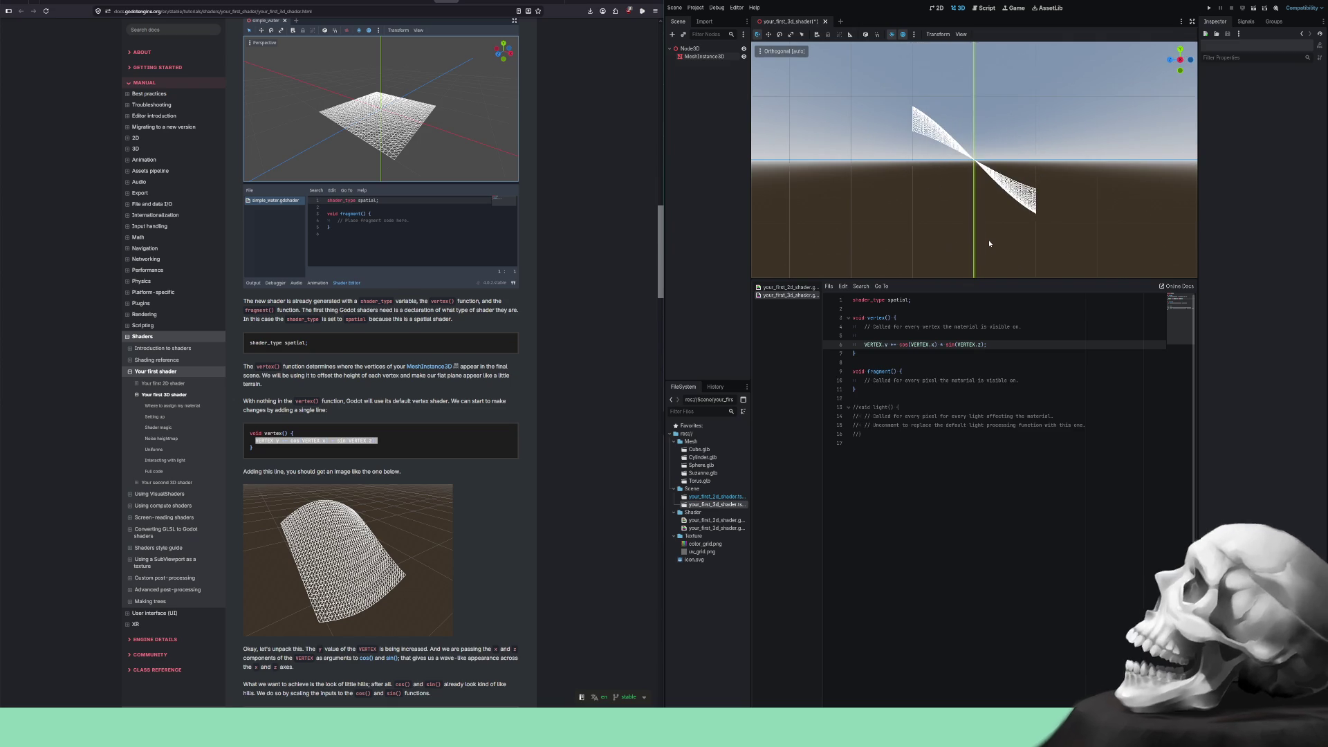
{"action": "key", "text": "KP_6"}
{"action": "key", "text": "KP_6"}
{"action": "key", "text": "KP_6"}
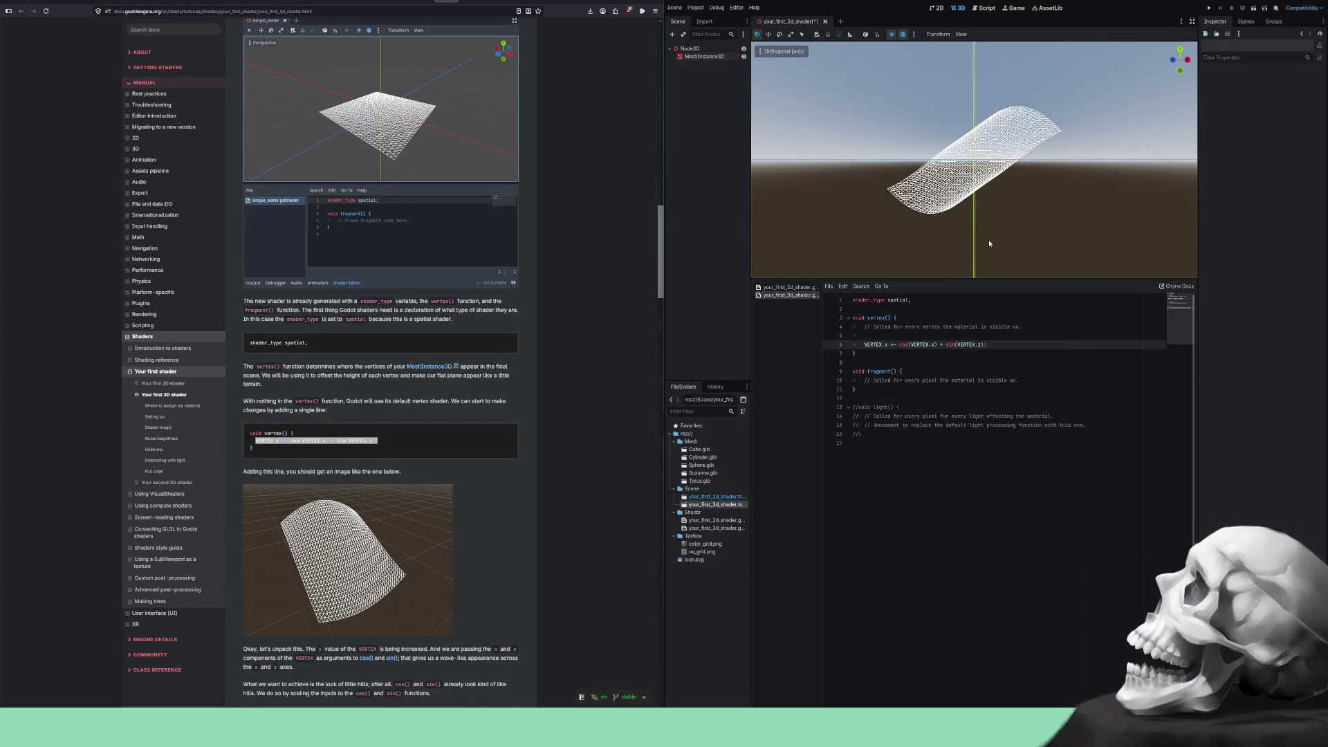
{"action": "key", "text": "KP_8"}
{"action": "key", "text": "KP_8"}
{"action": "key", "text": "KP_2"}
{"action": "key", "text": "KP_2"}
{"action": "key", "text": "KP_2"}
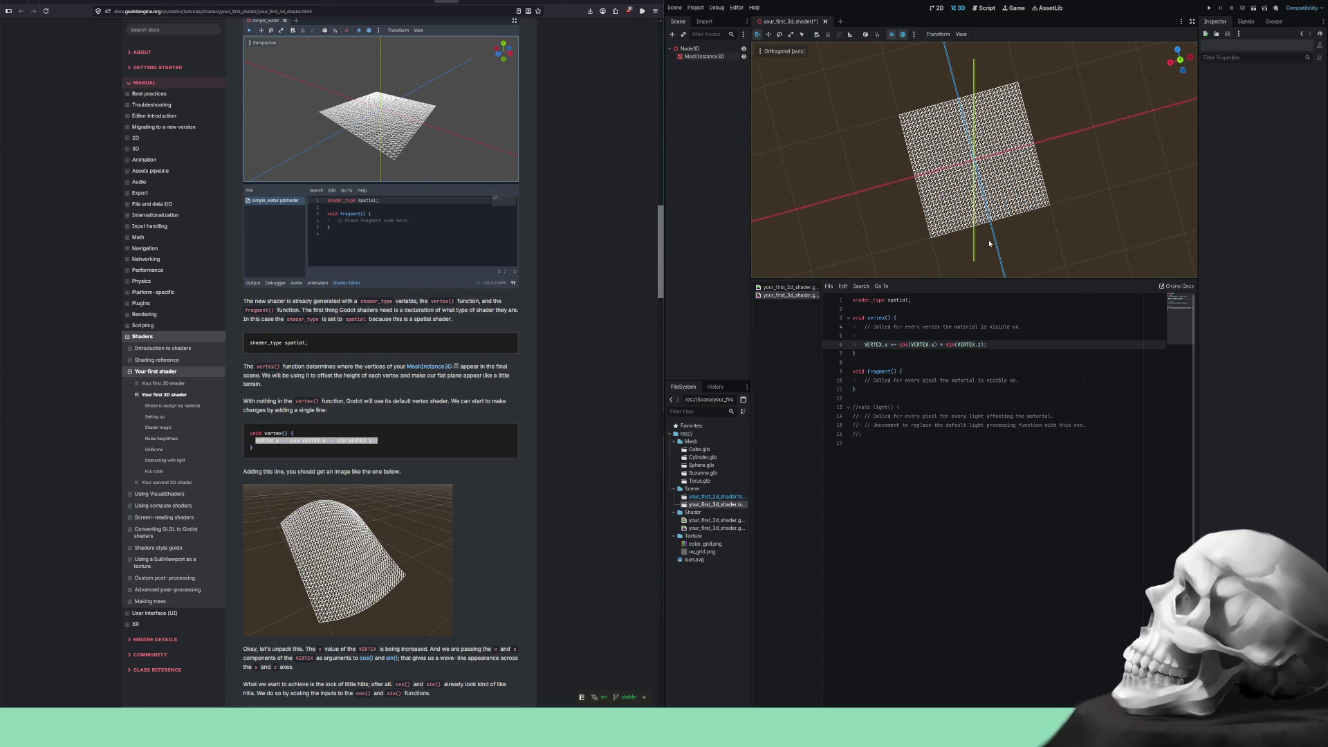
{"action": "key", "text": "KP_8"}
{"action": "key", "text": "KP_8"}
{"action": "key", "text": "KP_8"}
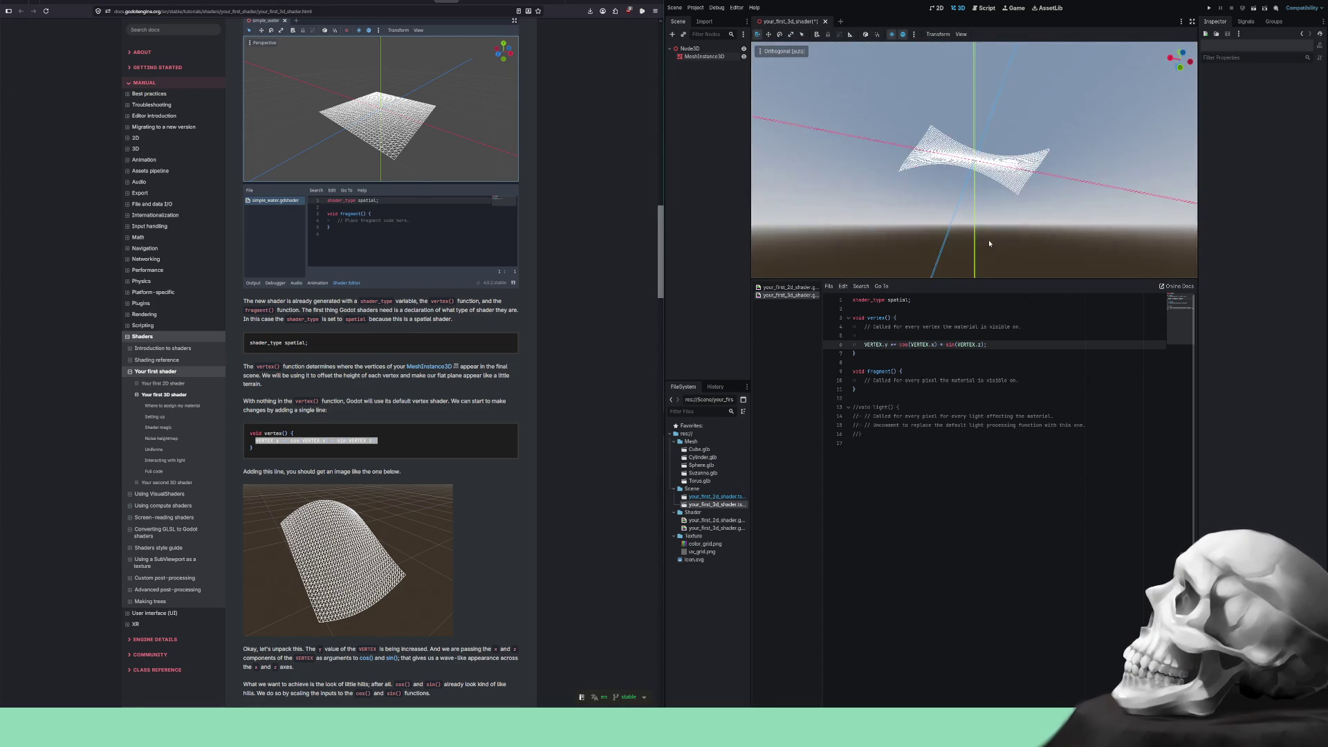
{"action": "key", "text": "KP_8"}
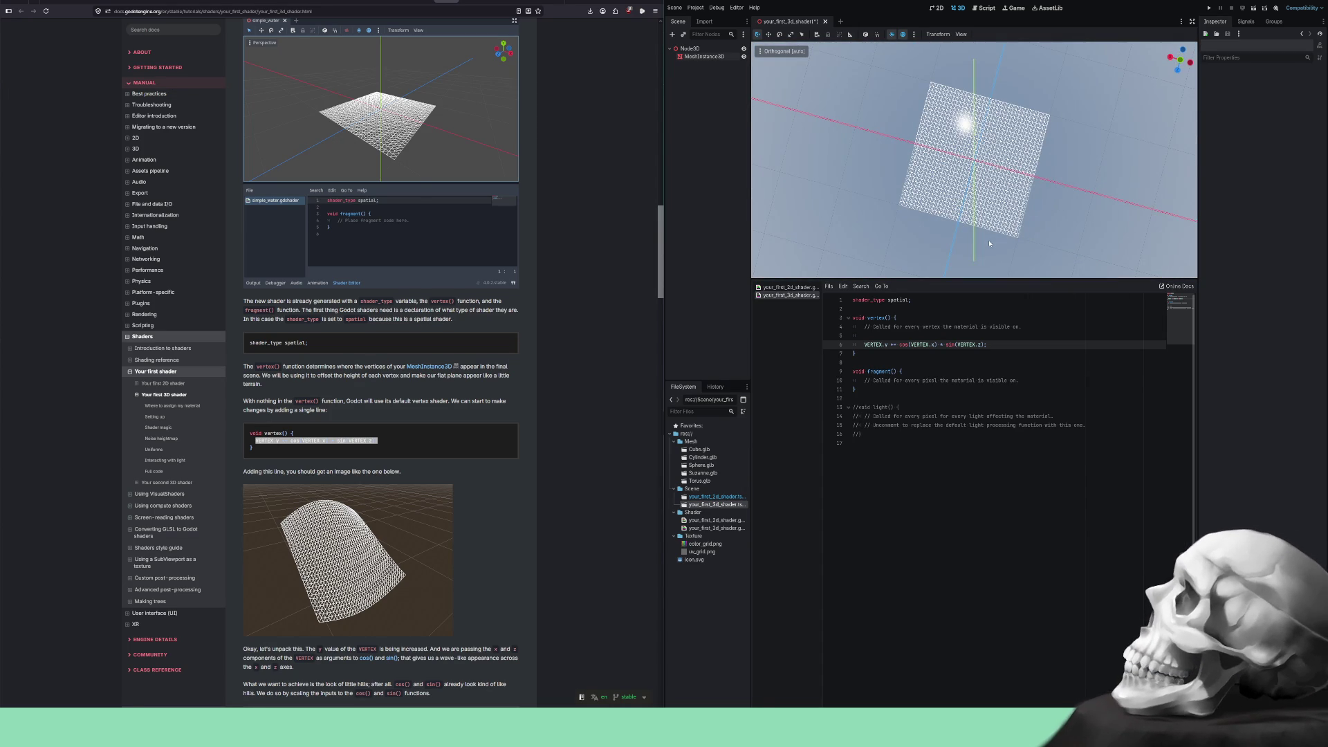
{"action": "key", "text": "KP_2"}
{"action": "key", "text": "KP_2"}
{"action": "key", "text": "KP_2"}
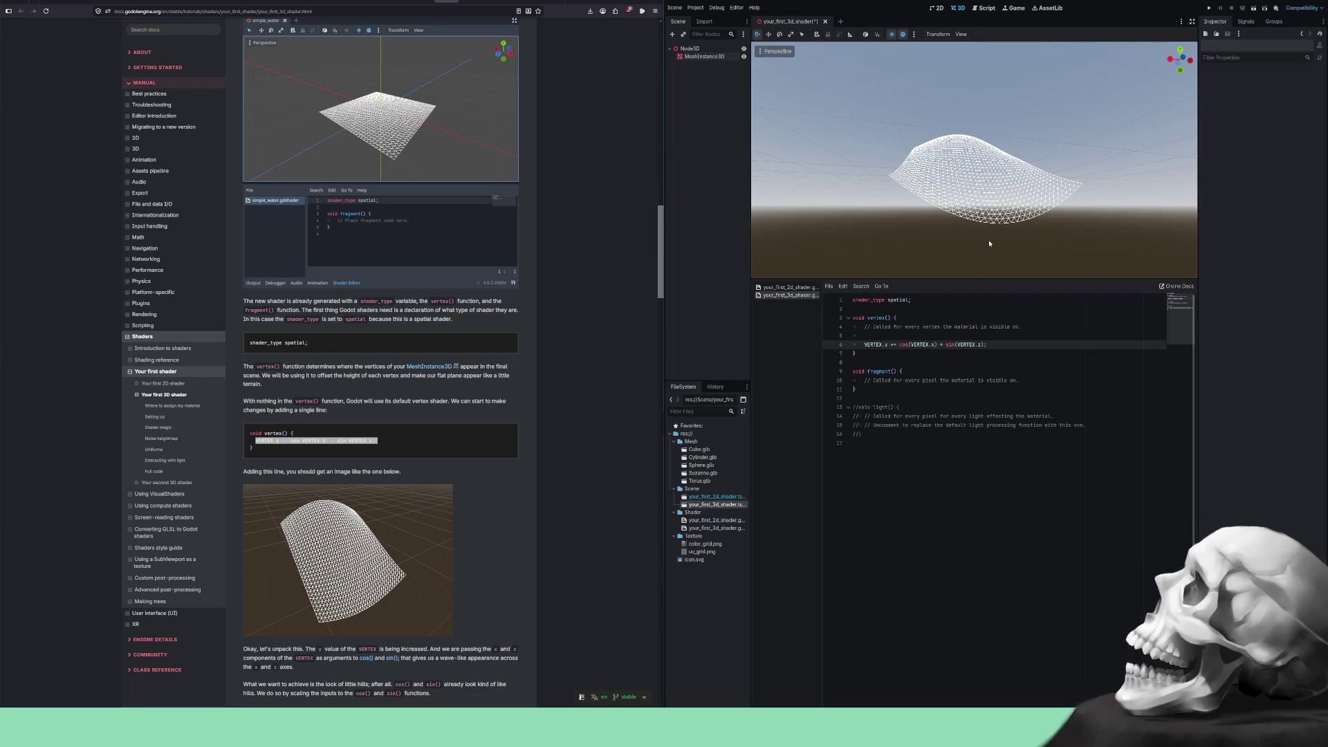
{"action": "key", "text": "KP_5"}
{"action": "key", "text": "KP_8"}
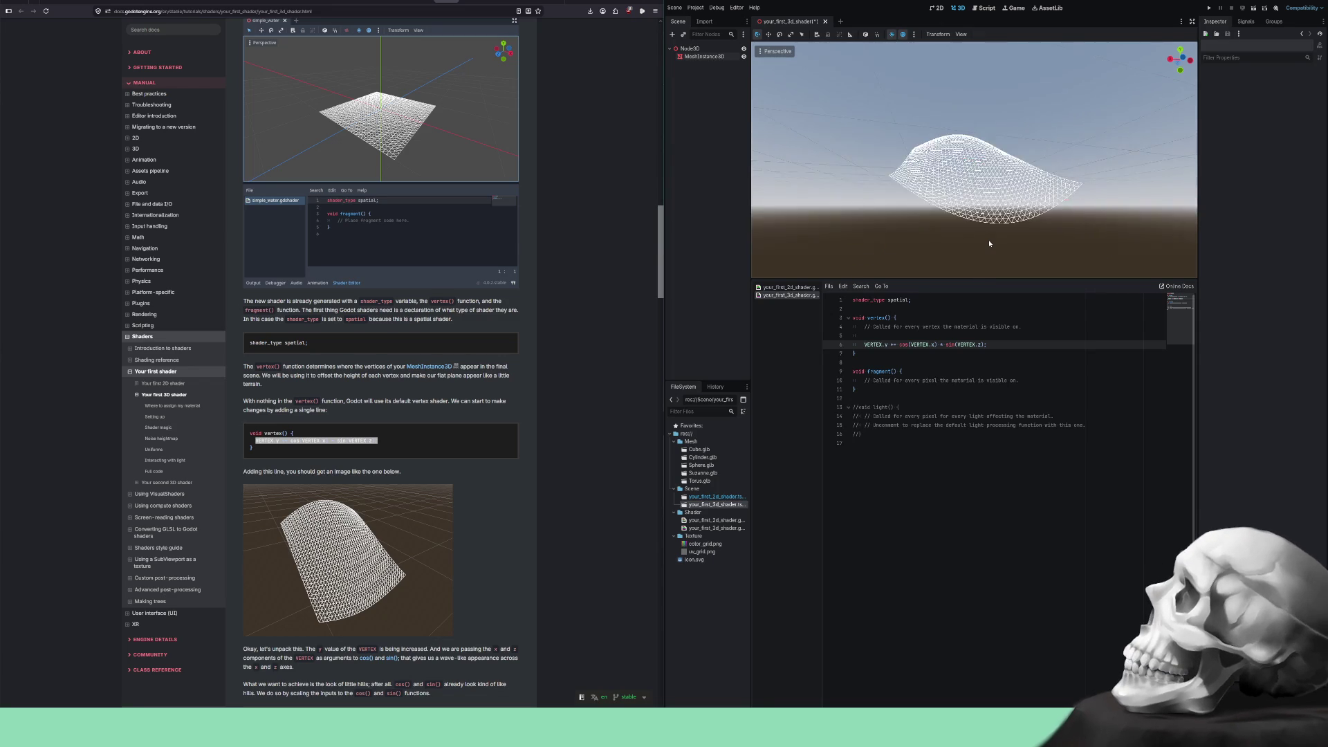
{"action": "key", "text": "KP_5"}
{"action": "key", "text": "KP_5"}
{"action": "key", "text": "KP_5"}
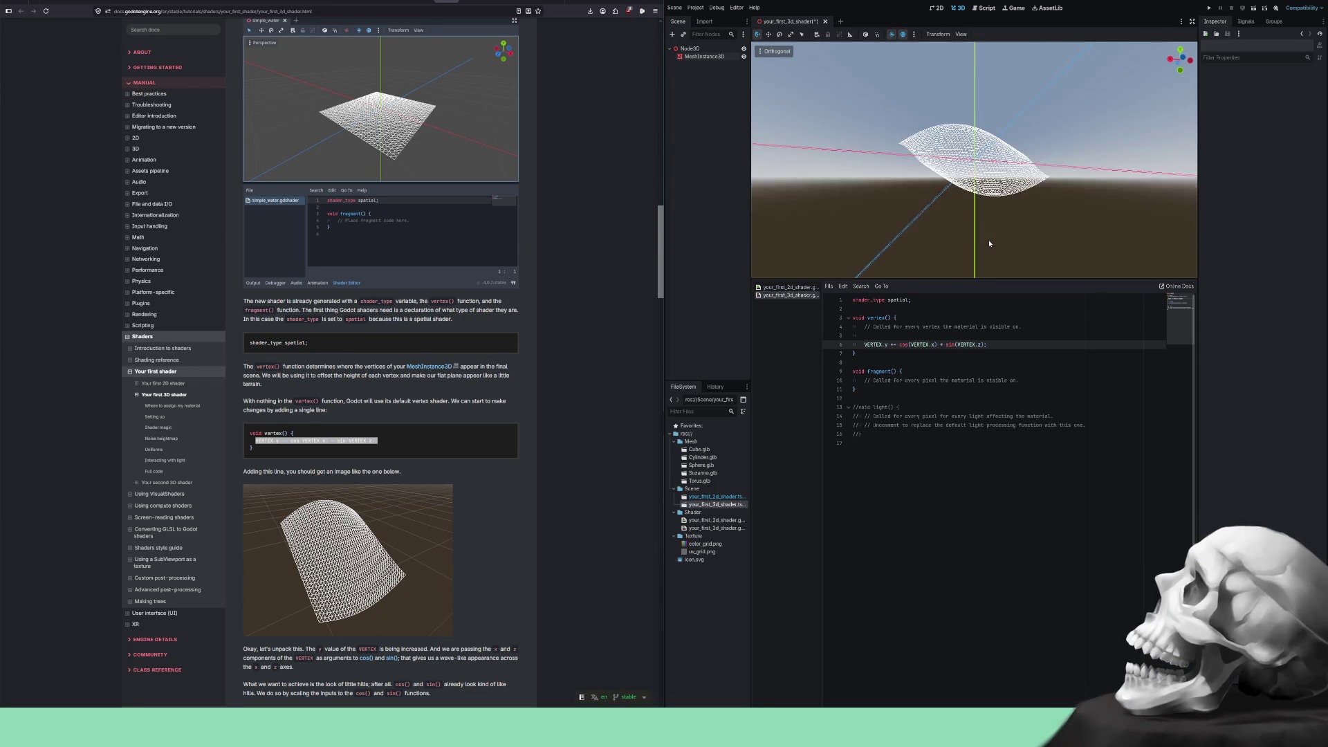
{"action": "key", "text": "KP_5"}
{"action": "key", "text": "KP_5"}
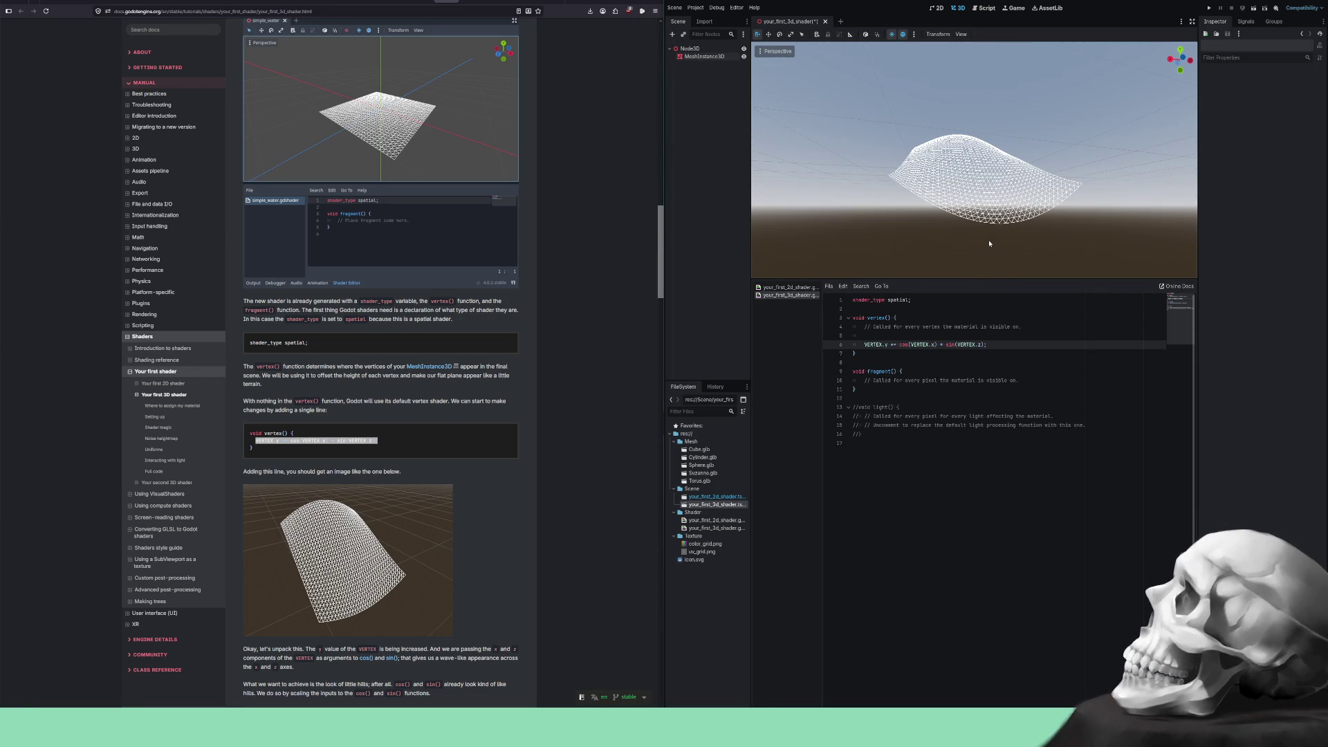
{"action": "key", "text": "KP_1"}
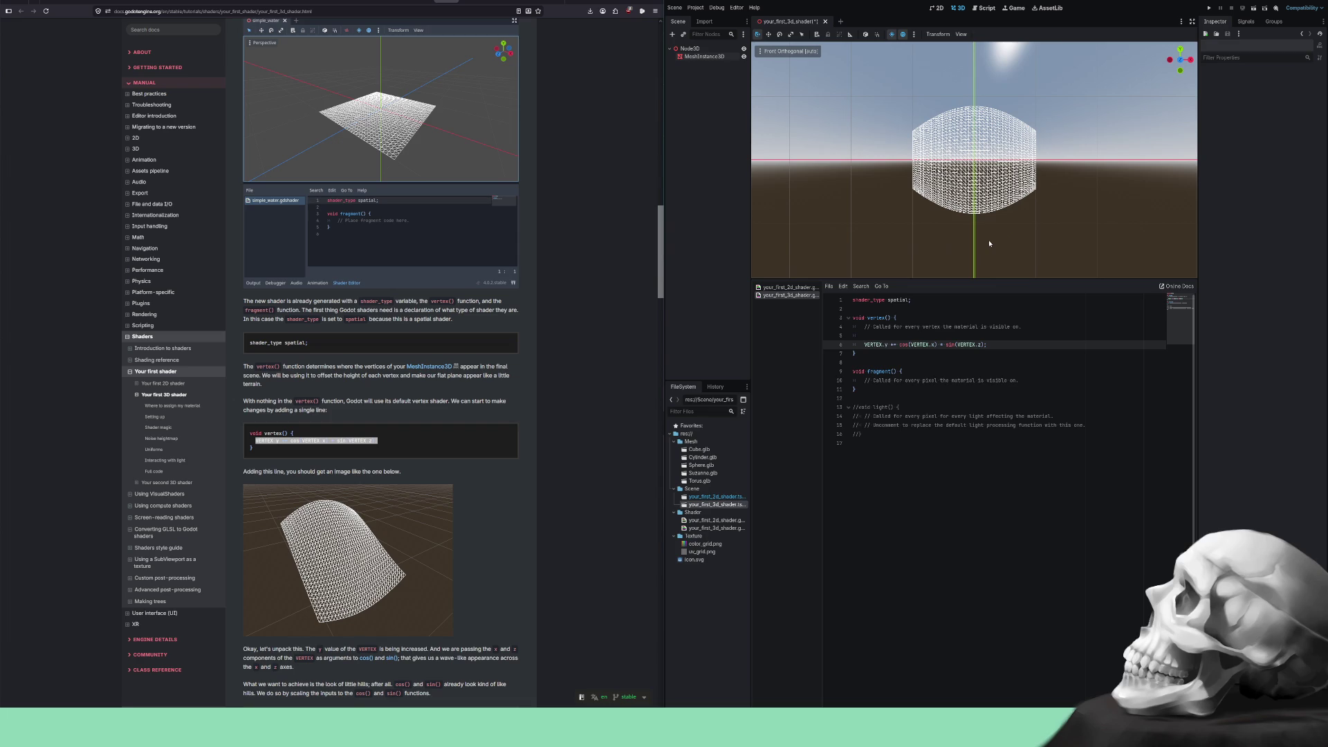
- Select the wavy mesh to show its properties and orbit around it
{"action": "mouse_move", "coordinate": [1106, 203]}
{"action": "left_mouse_down"}
{"action": "mouse_move", "coordinate": [1097, 218]}
{"action": "mouse_move", "coordinate": [1031, 216]}
{"action": "mouse_move", "coordinate": [1076, 201]}
{"action": "mouse_move", "coordinate": [979, 195]}
{"action": "left_mouse_up"}
{"action": "left_click", "coordinate": [979, 195]}
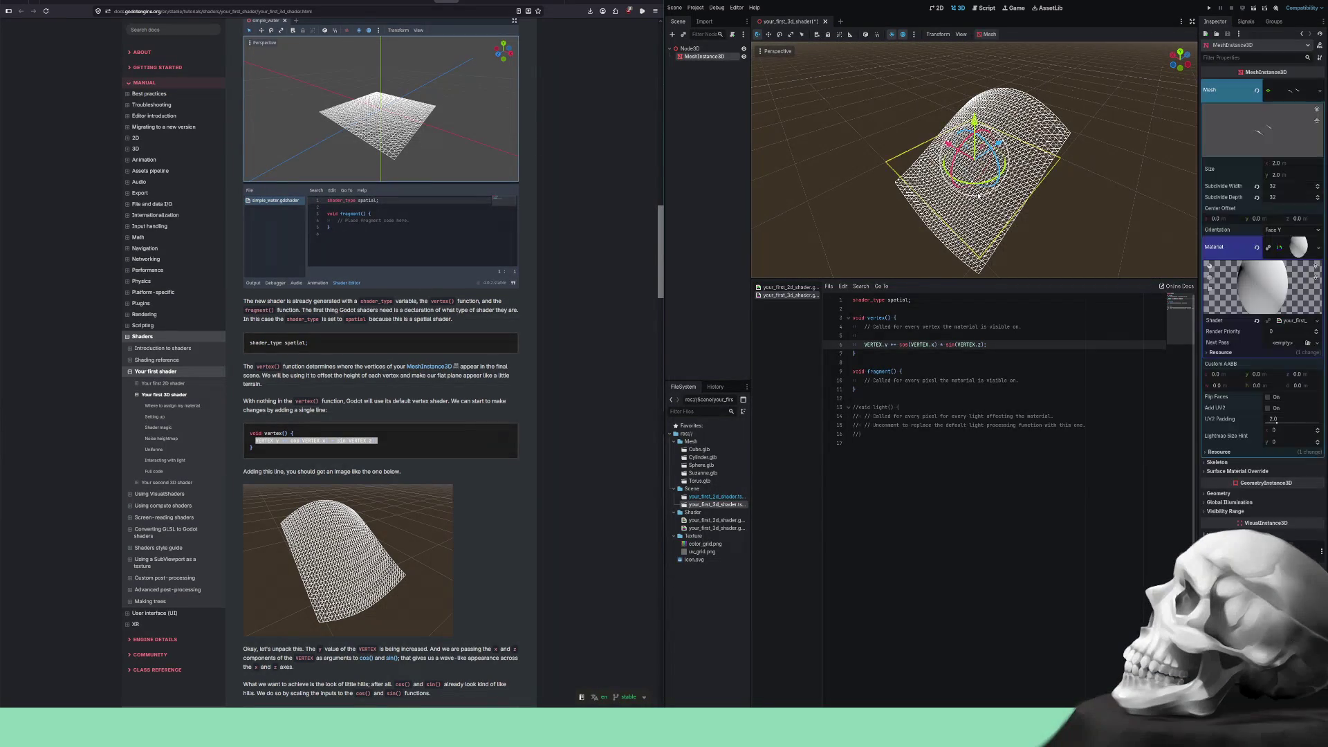
{"action": "mouse_move", "coordinate": [1104, 208]}
{"action": "left_mouse_down"}
{"action": "mouse_move", "coordinate": [1028, 238]}
{"action": "mouse_move", "coordinate": [1047, 213]}
{"action": "left_mouse_up"}
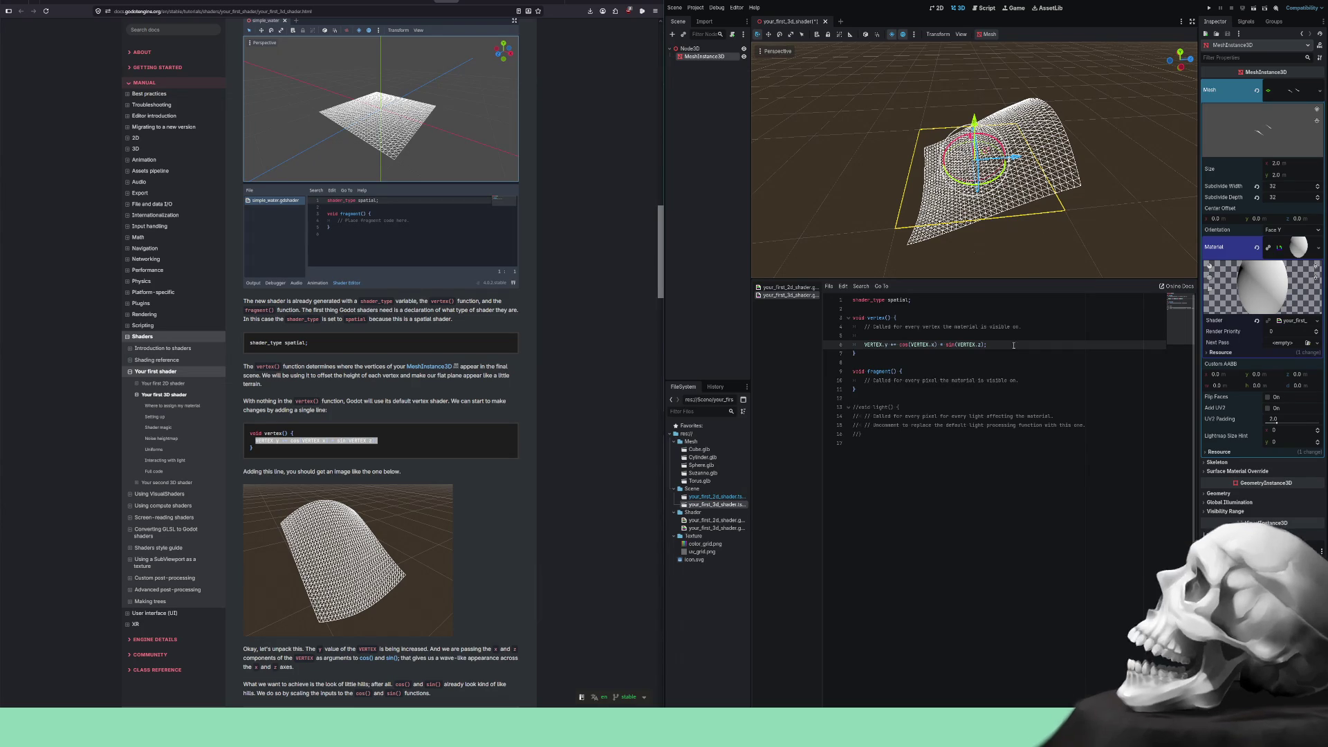
{"action": "scroll", "coordinate": [1034, 243], "scroll_direction": "down", "scroll_amount": 2}
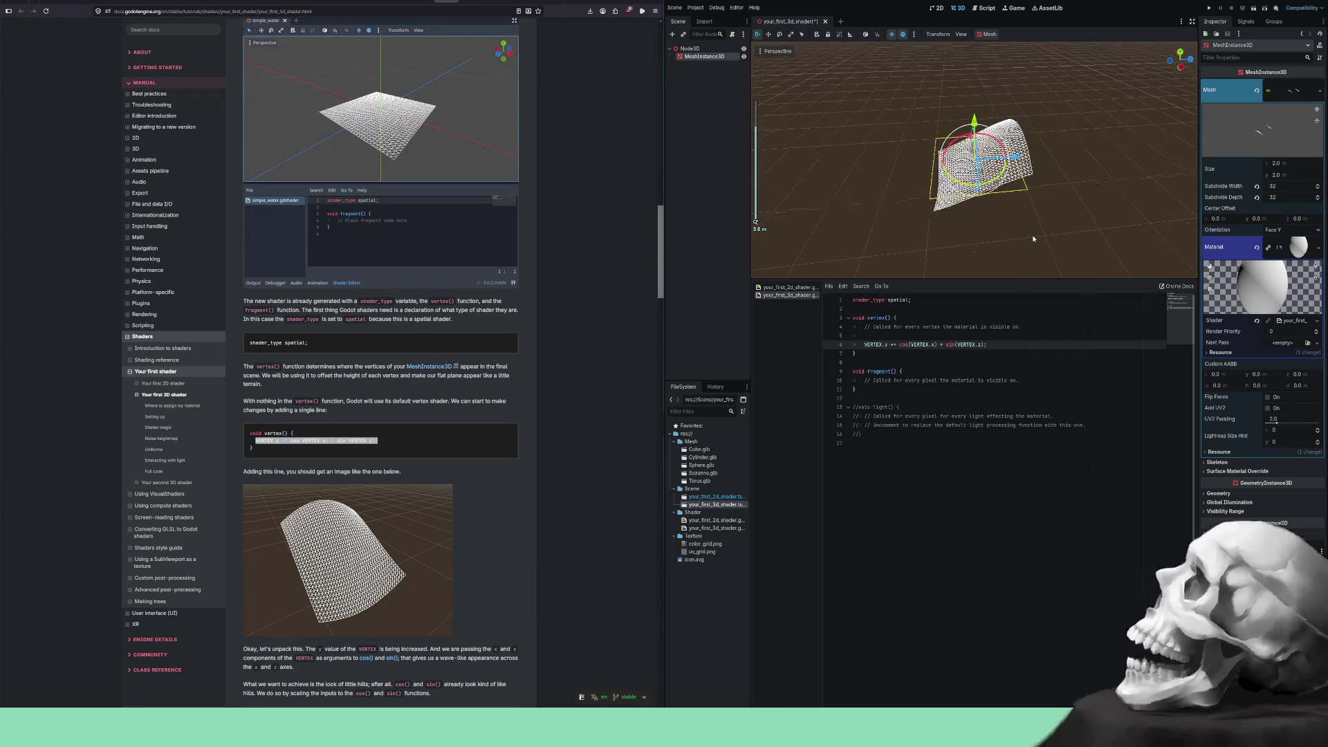
{"action": "left_click_drag", "start_coordinate": [1034, 243], "coordinate": [1017, 239]}
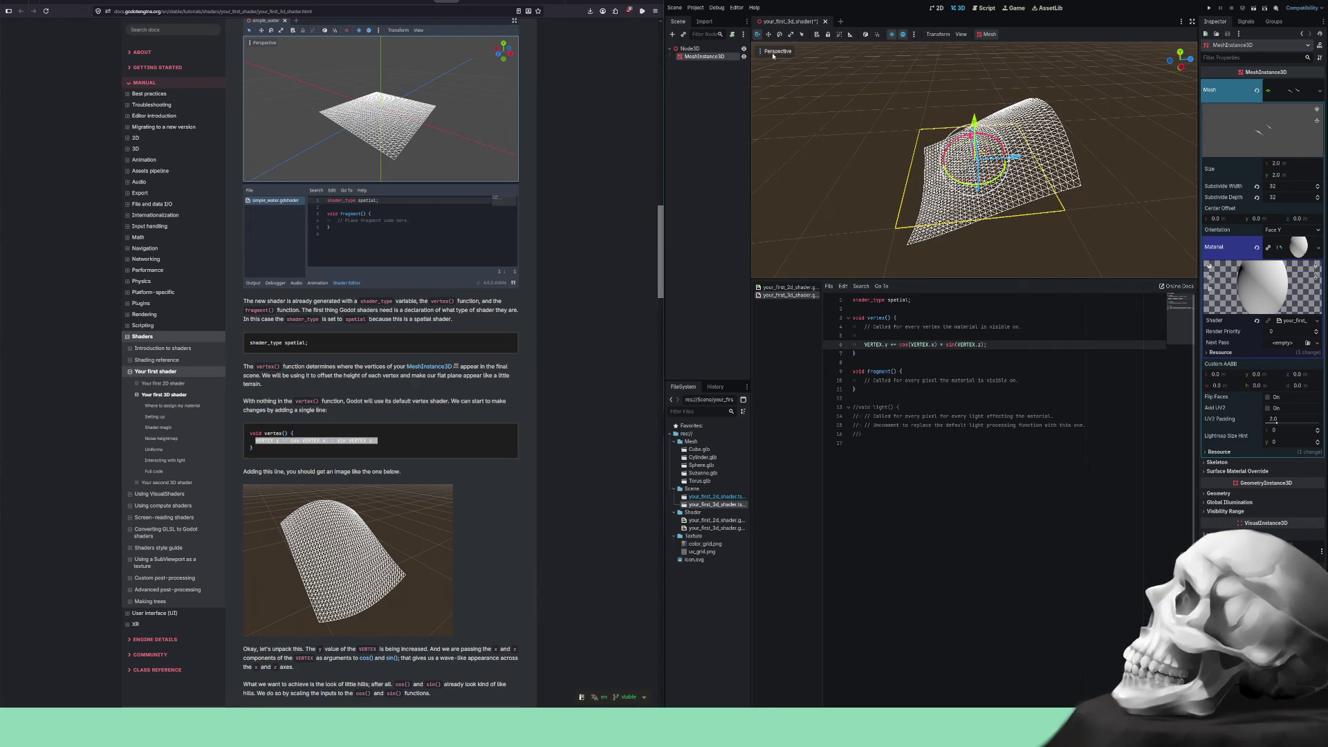
- Cycle the viewport display modes and finish on Wireframe
{"action": "key", "text": "KP_Multiply"}
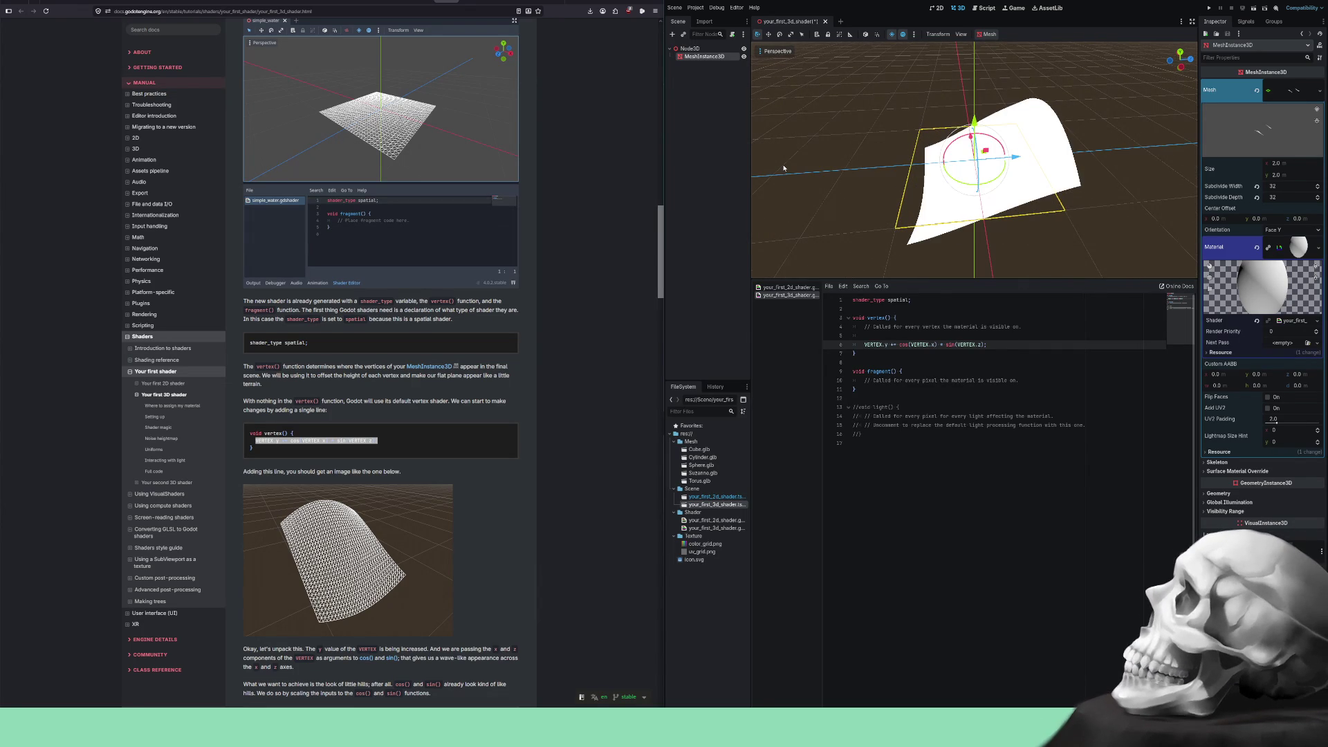
{"action": "key", "text": "KP_Multiply"}
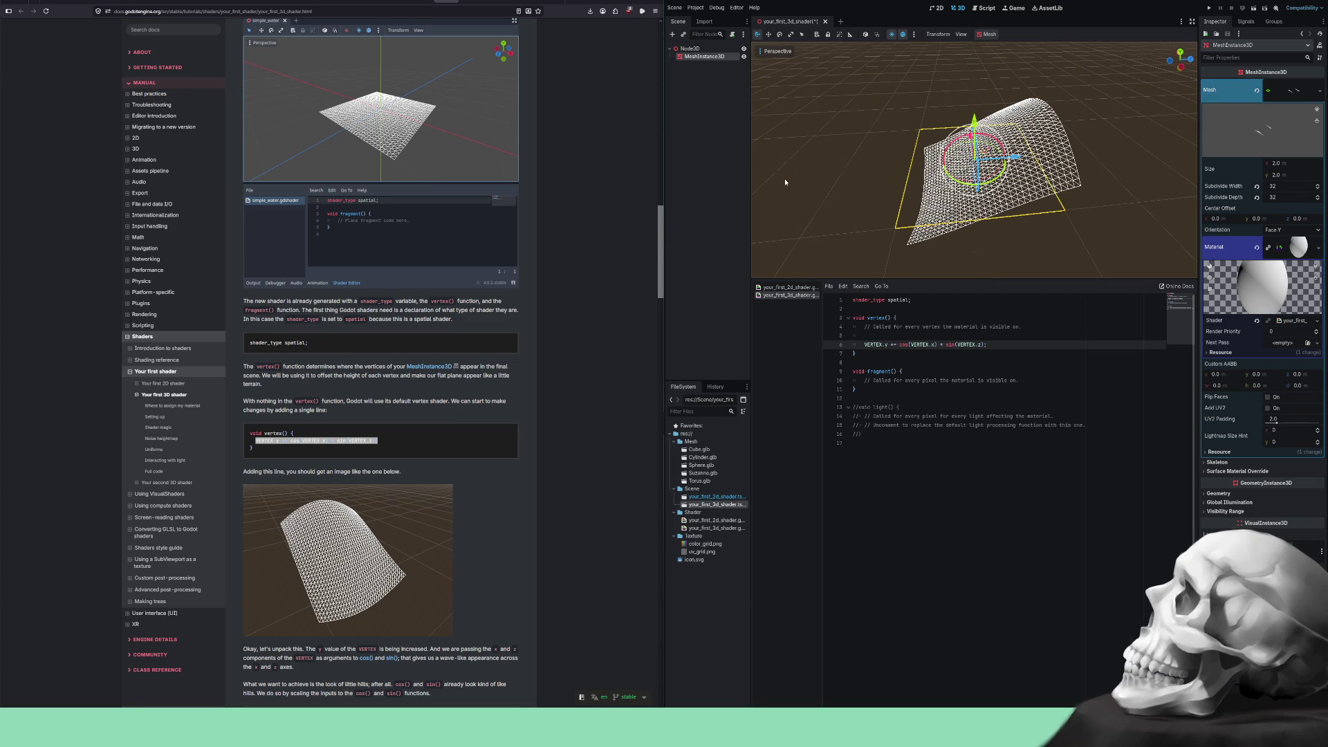
{"action": "key", "text": "KP_Multiply"}
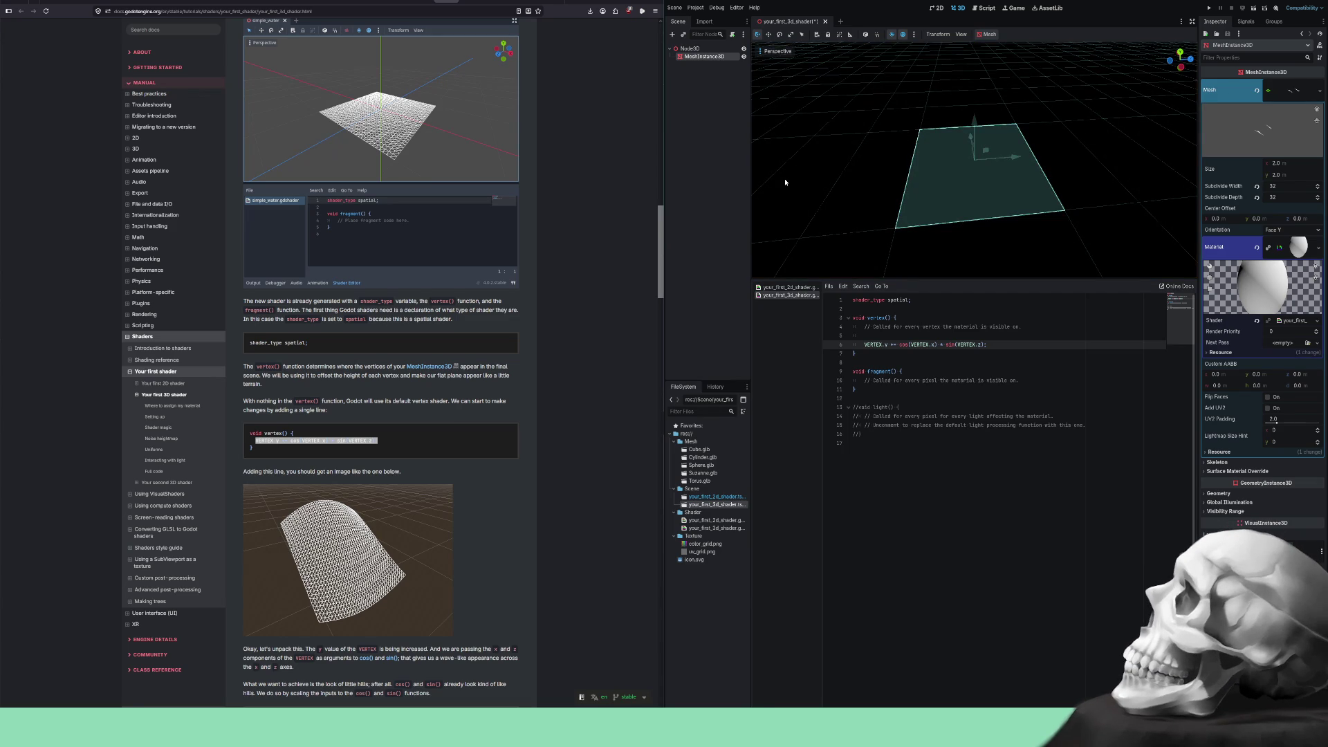
{"action": "key", "text": "KP_Multiply"}
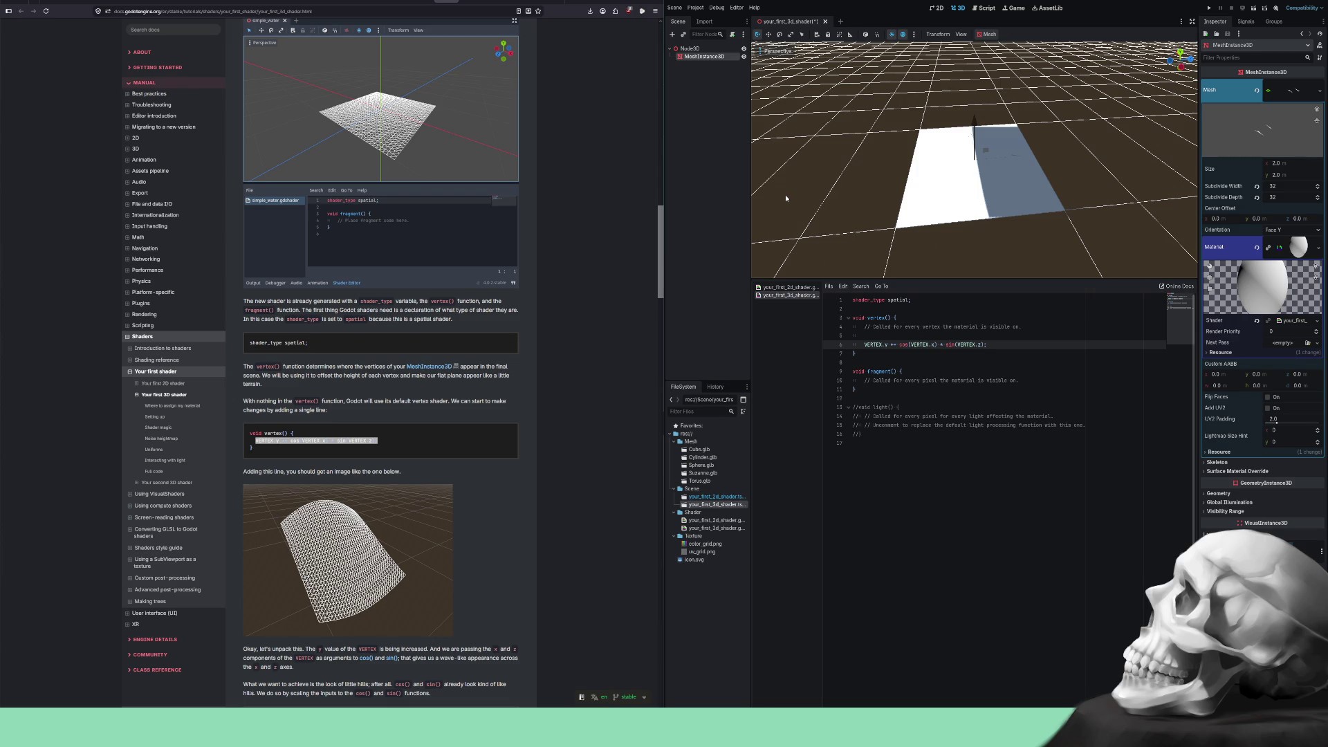
{"action": "key", "text": "KP_Multiply"}
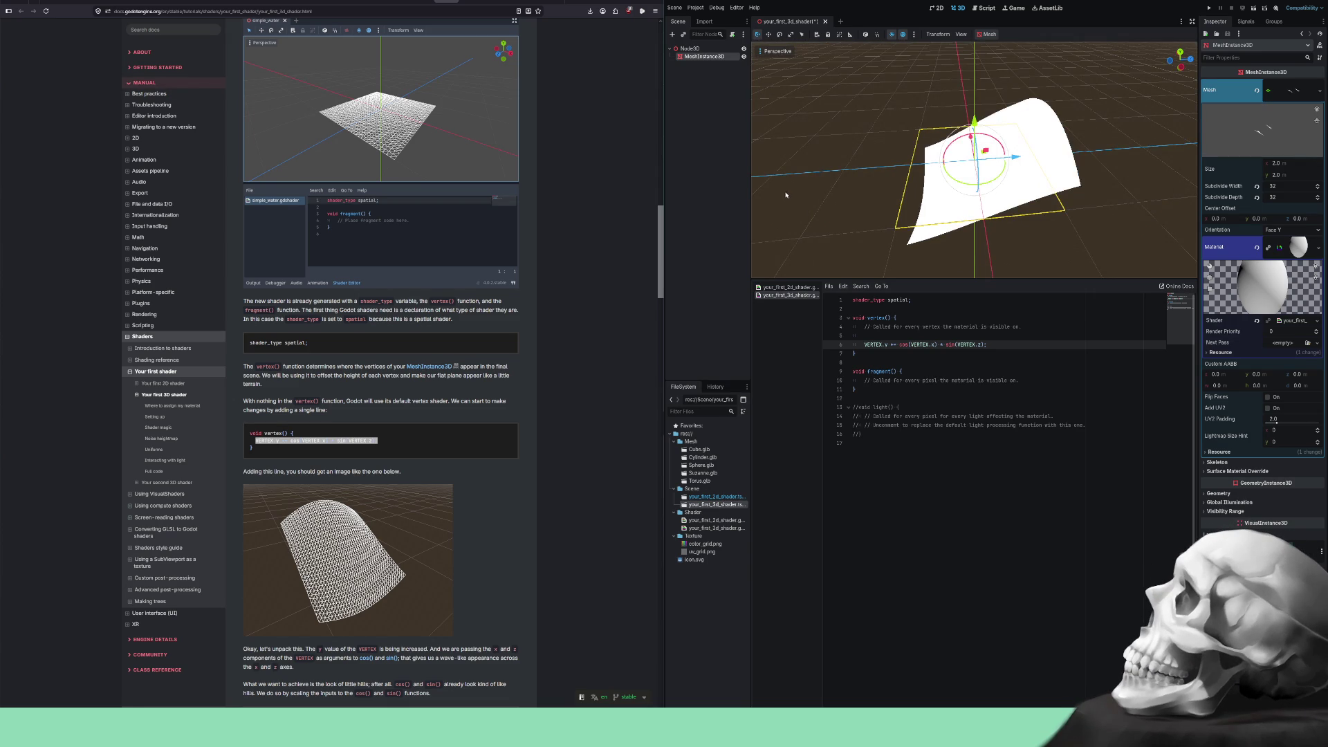
{"action": "key", "text": "KP_Multiply"}
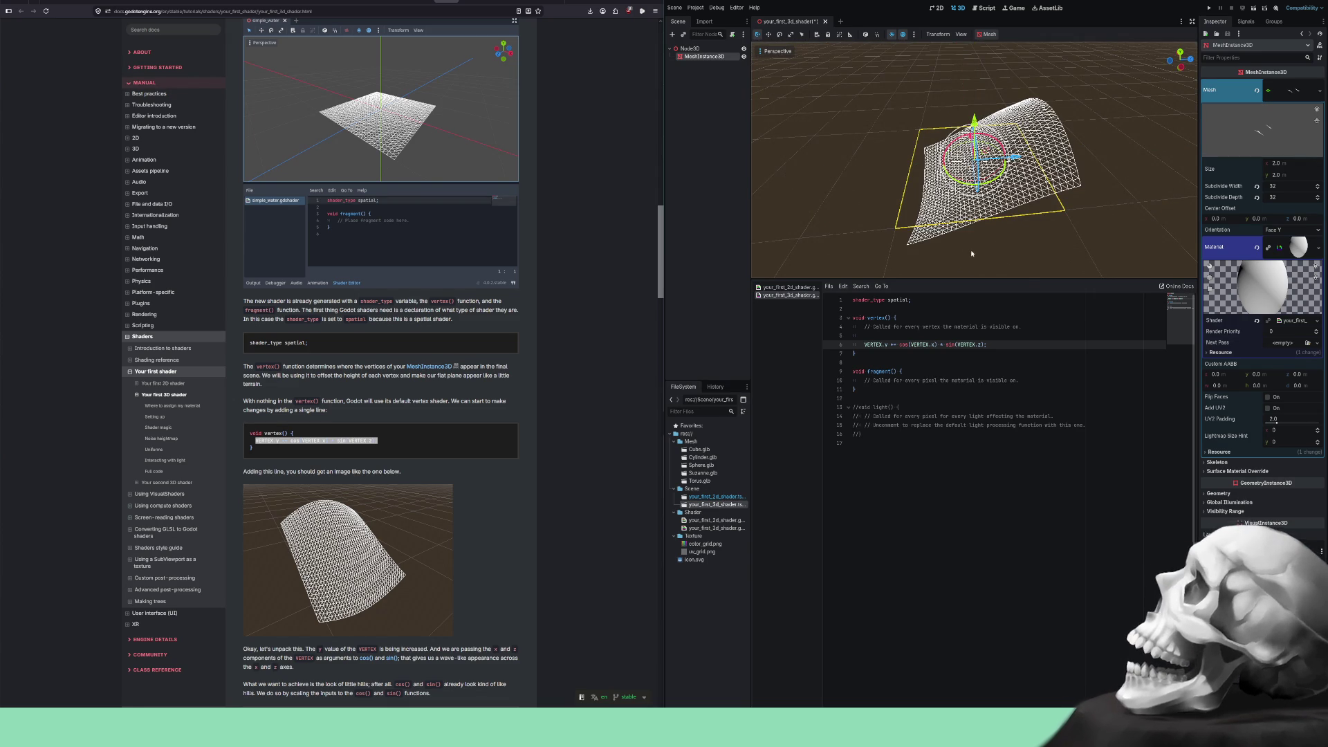
- Enlarge the 3D view above the shader code, orbit to a side angle, and save the scene
{"action": "left_click_drag", "start_coordinate": [949, 281], "coordinate": [949, 509]}
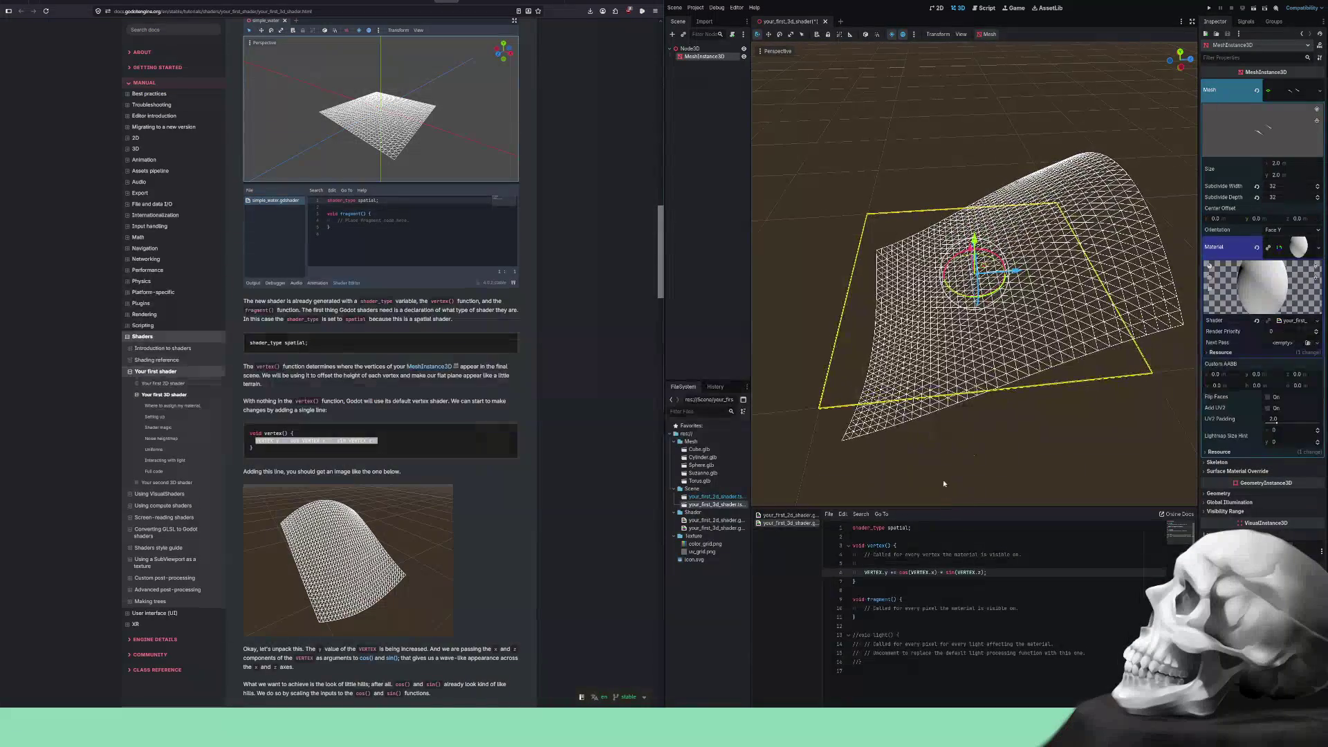
{"action": "mouse_move", "coordinate": [1058, 440]}
{"action": "left_mouse_down"}
{"action": "mouse_move", "coordinate": [1111, 421]}
{"action": "mouse_move", "coordinate": [983, 427]}
{"action": "left_mouse_up"}
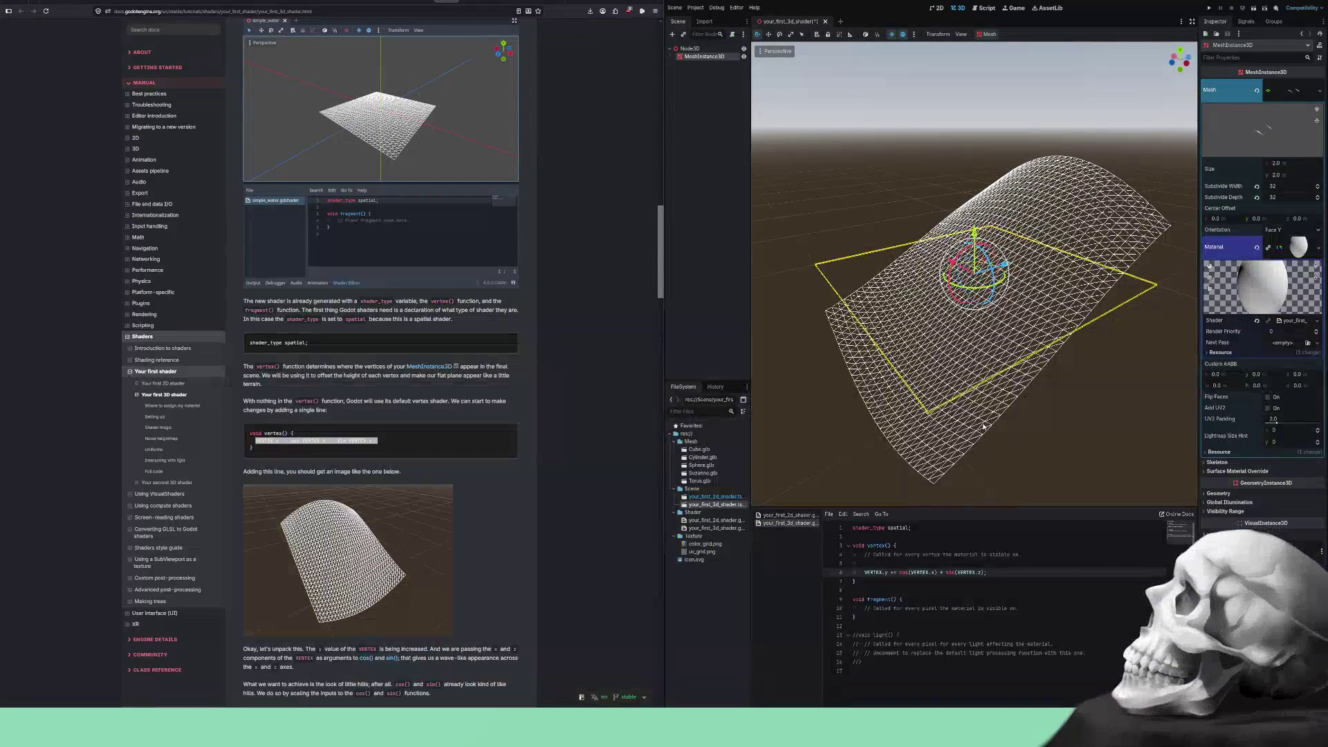
{"action": "key", "text": "ctrl+s"}
{"action": "left_click", "coordinate": [519, 466]}
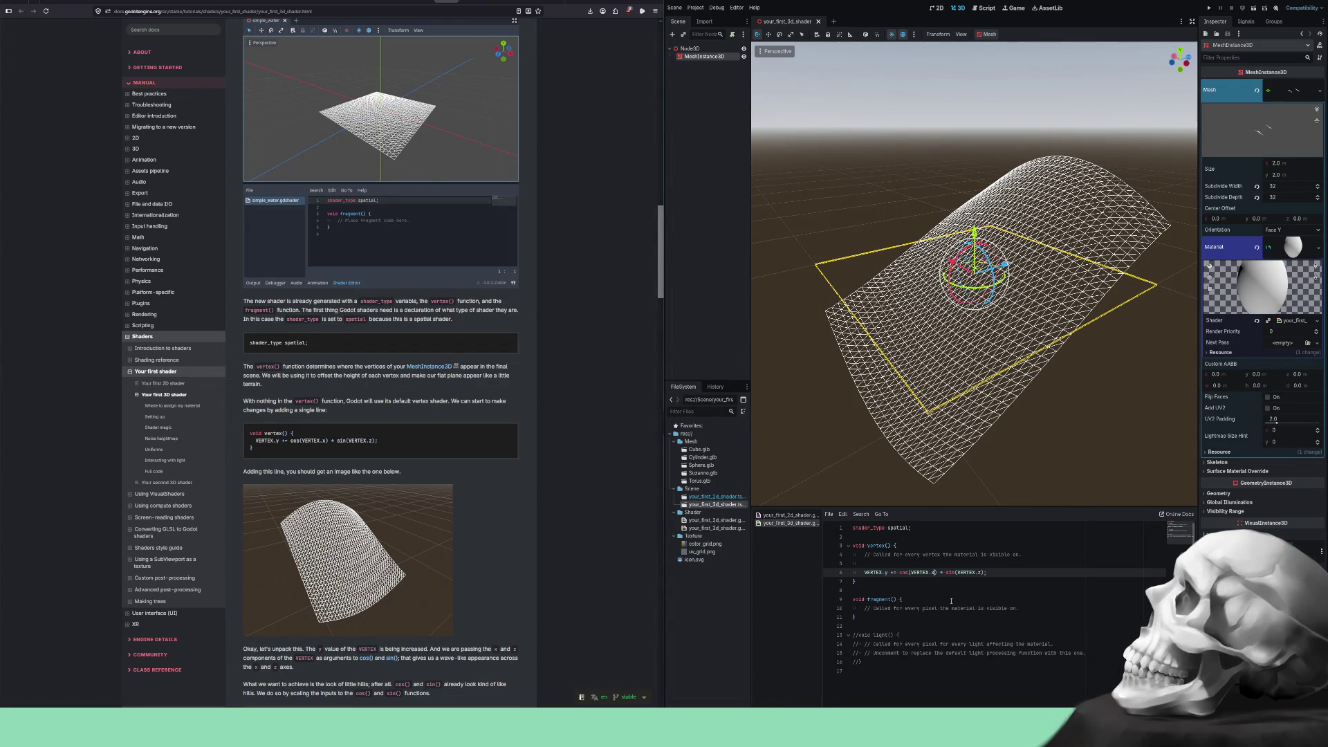
- Add TIME to the vertex offset and orbit to watch the mesh animate
{"action": "type", "text": "*TIME"}
{"action": "key", "text": "End"}
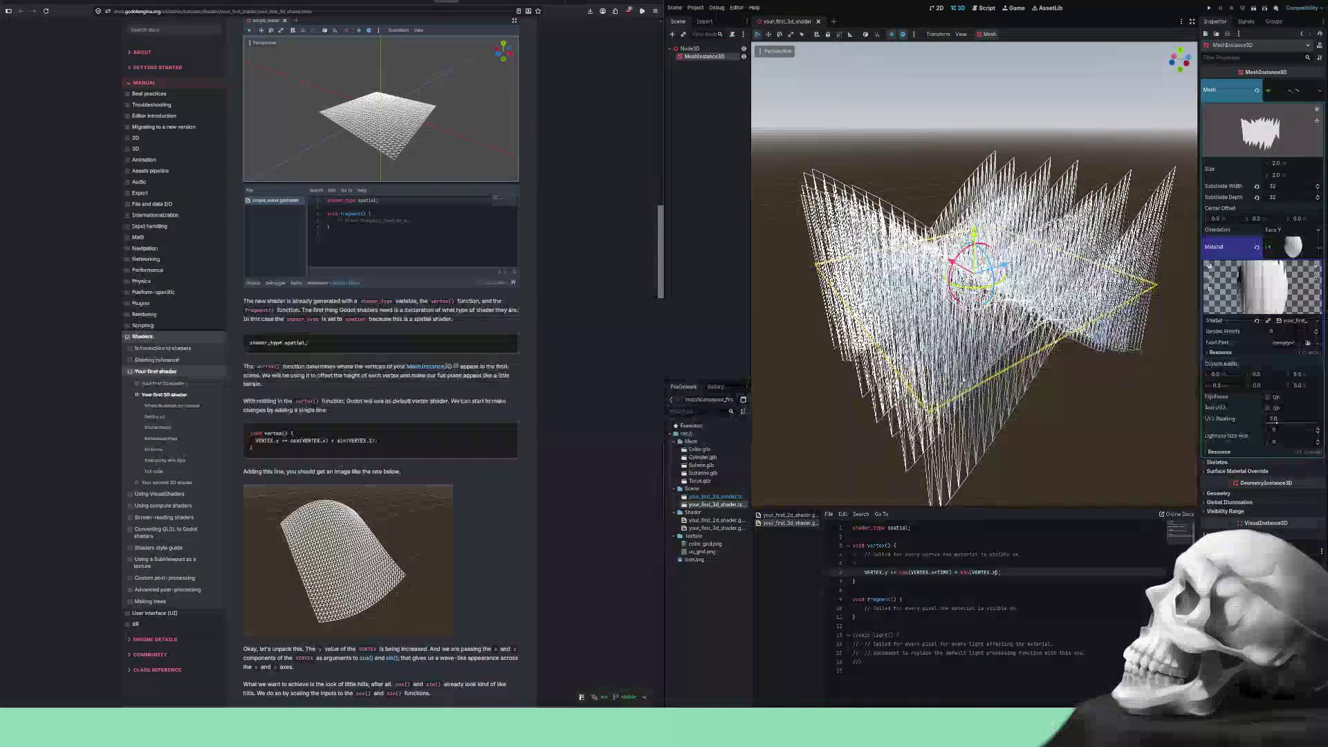
{"action": "scroll", "coordinate": [975, 276], "scroll_direction": "down", "scroll_amount": 2}
{"action": "mouse_move", "coordinate": [755, 393]}
{"action": "left_mouse_down"}
{"action": "mouse_move", "coordinate": [1091, 418]}
{"action": "mouse_move", "coordinate": [1099, 480]}
{"action": "left_mouse_up"}
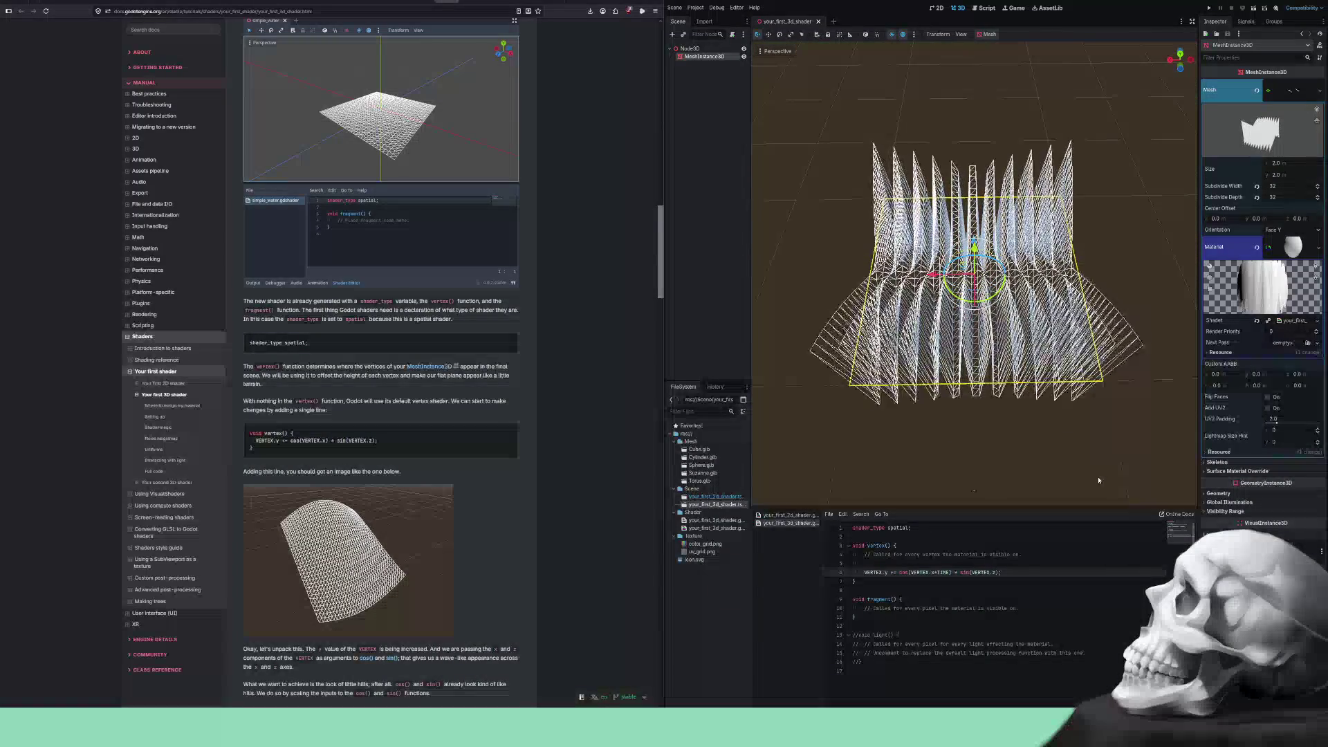
{"action": "left_click_drag", "start_coordinate": [1098, 480], "coordinate": [1102, 434]}
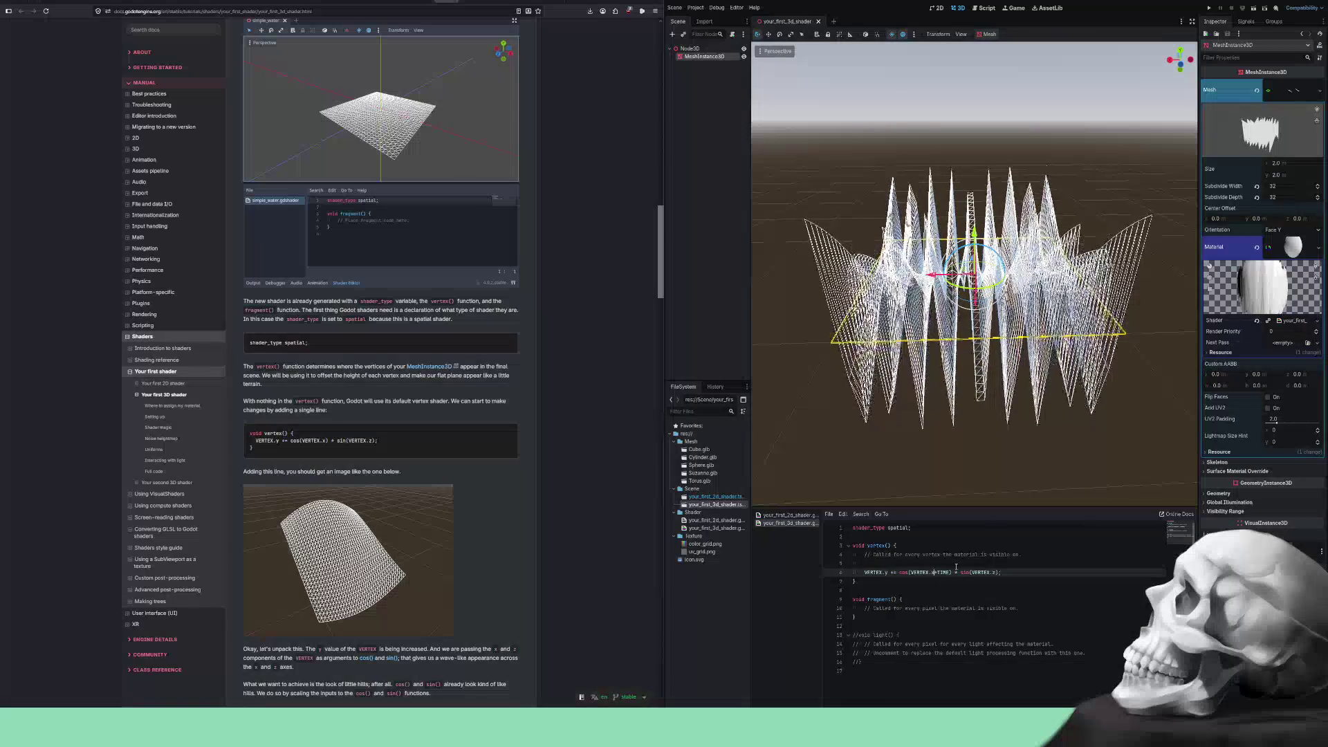
- Rework line 6 so TIME sits in cos(VERTEX.x+TIME) and not in the sine term
{"action": "type", "text": "+"}
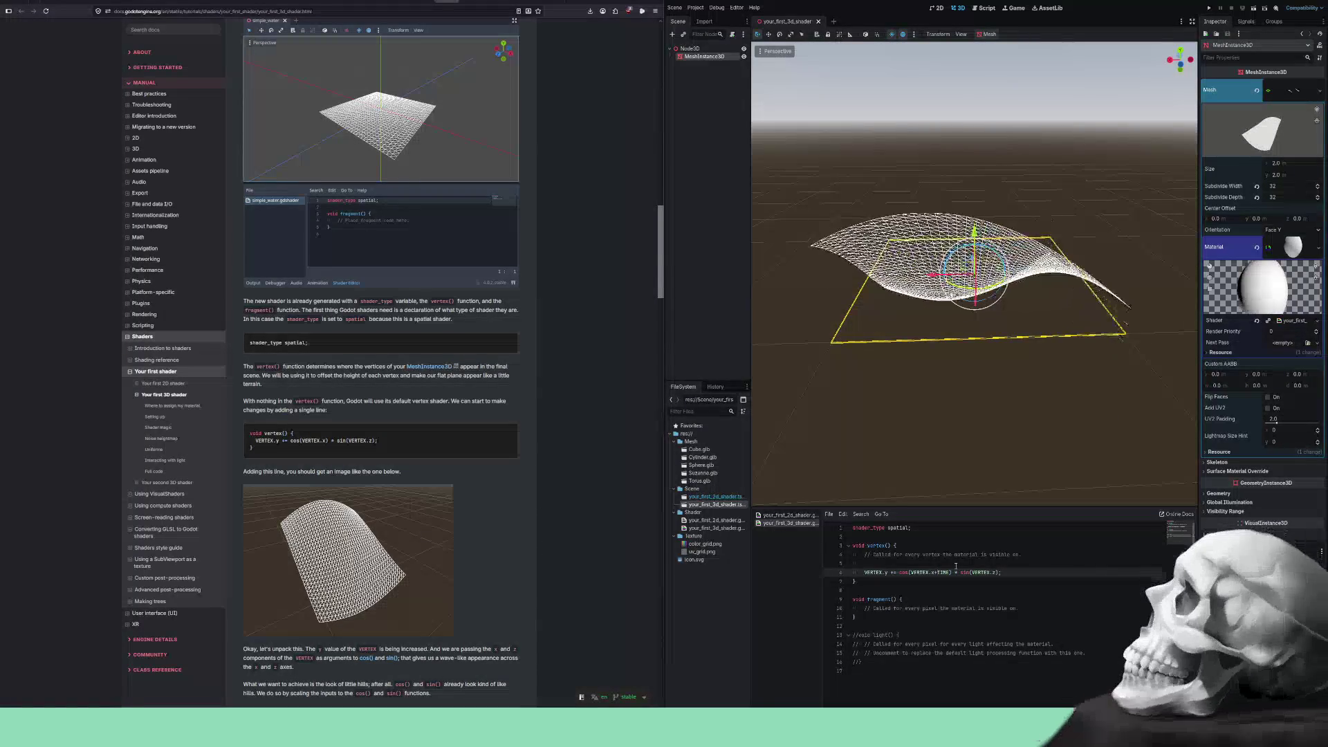
{"action": "key", "text": "End"}
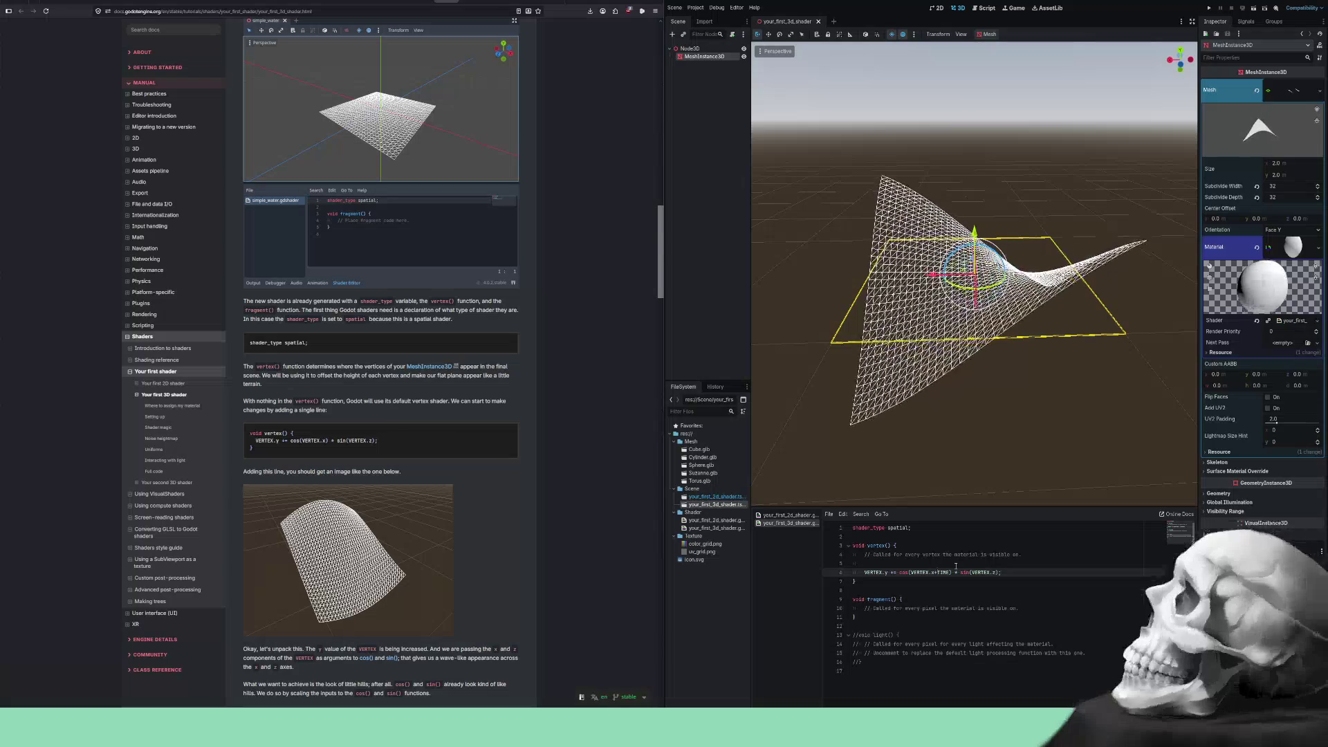
{"action": "type", "text": "+"}
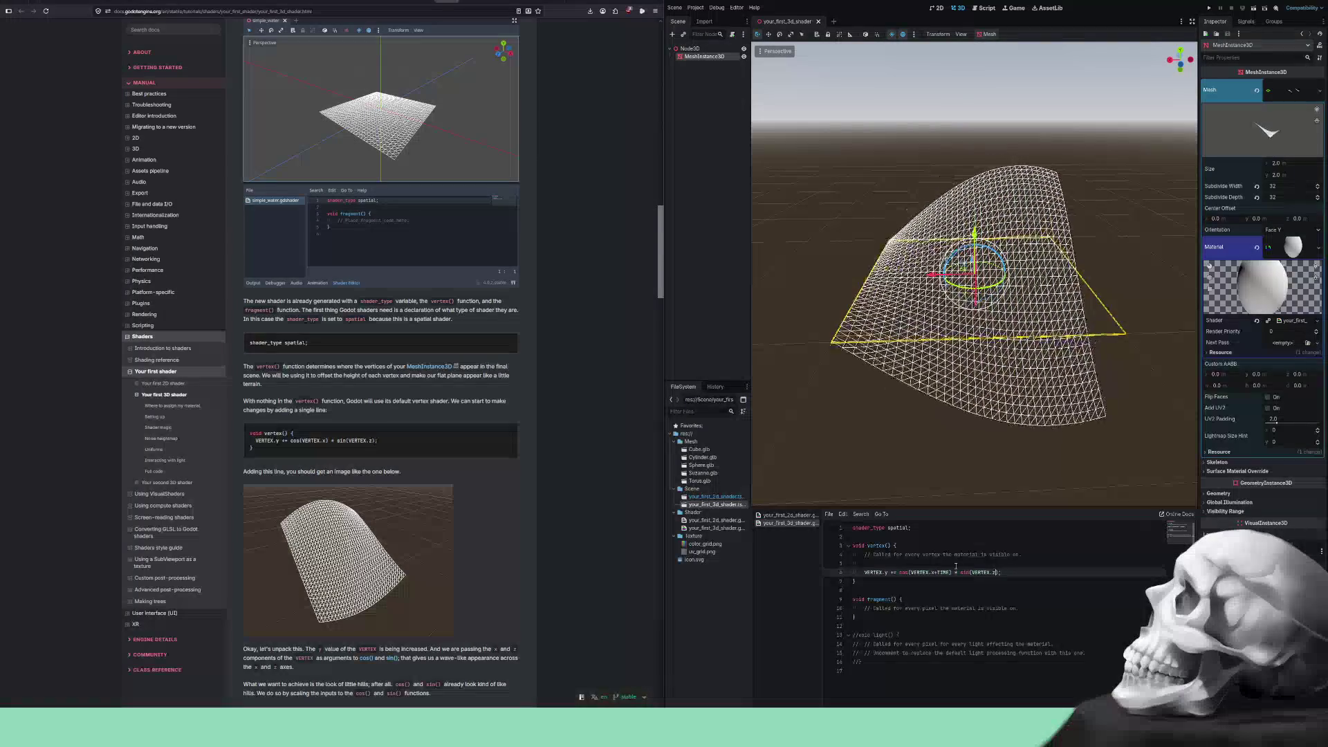
{"action": "type", "text": "TIME"}
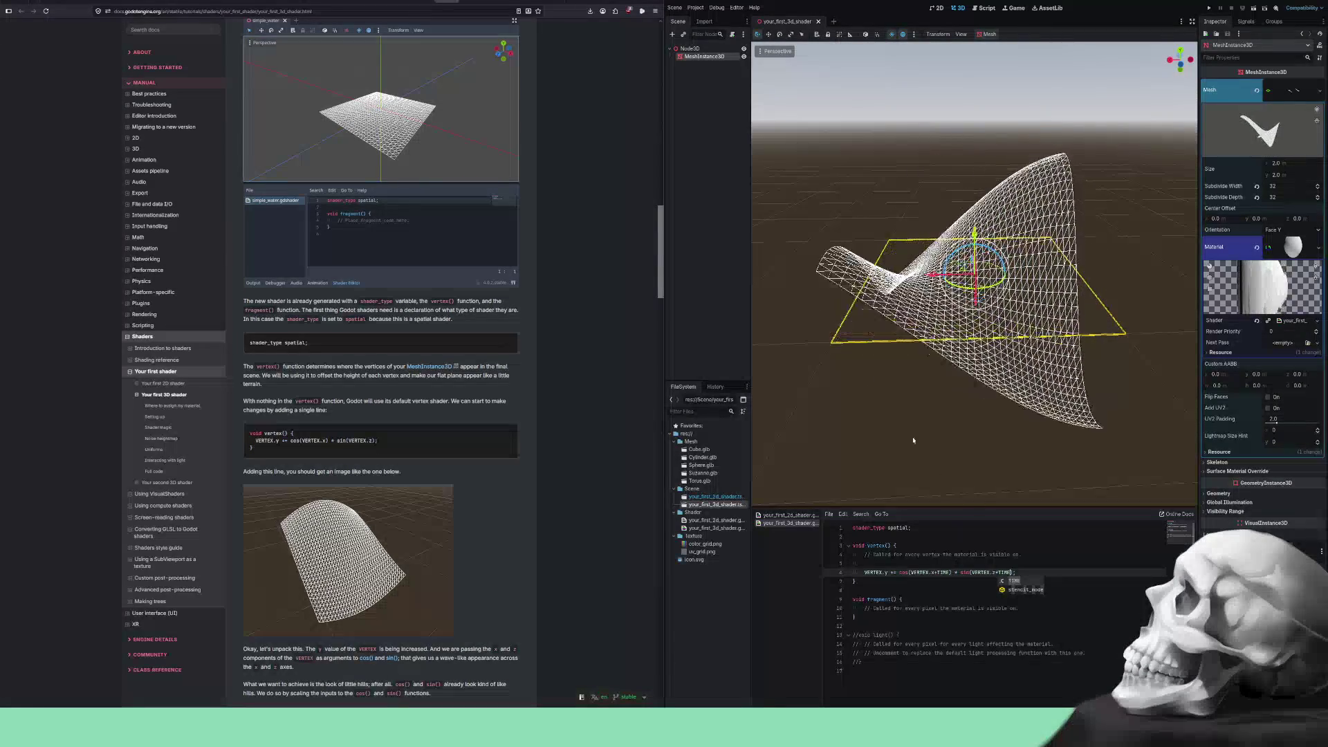
{"action": "scroll", "coordinate": [898, 424], "scroll_direction": "down", "scroll_amount": 5}
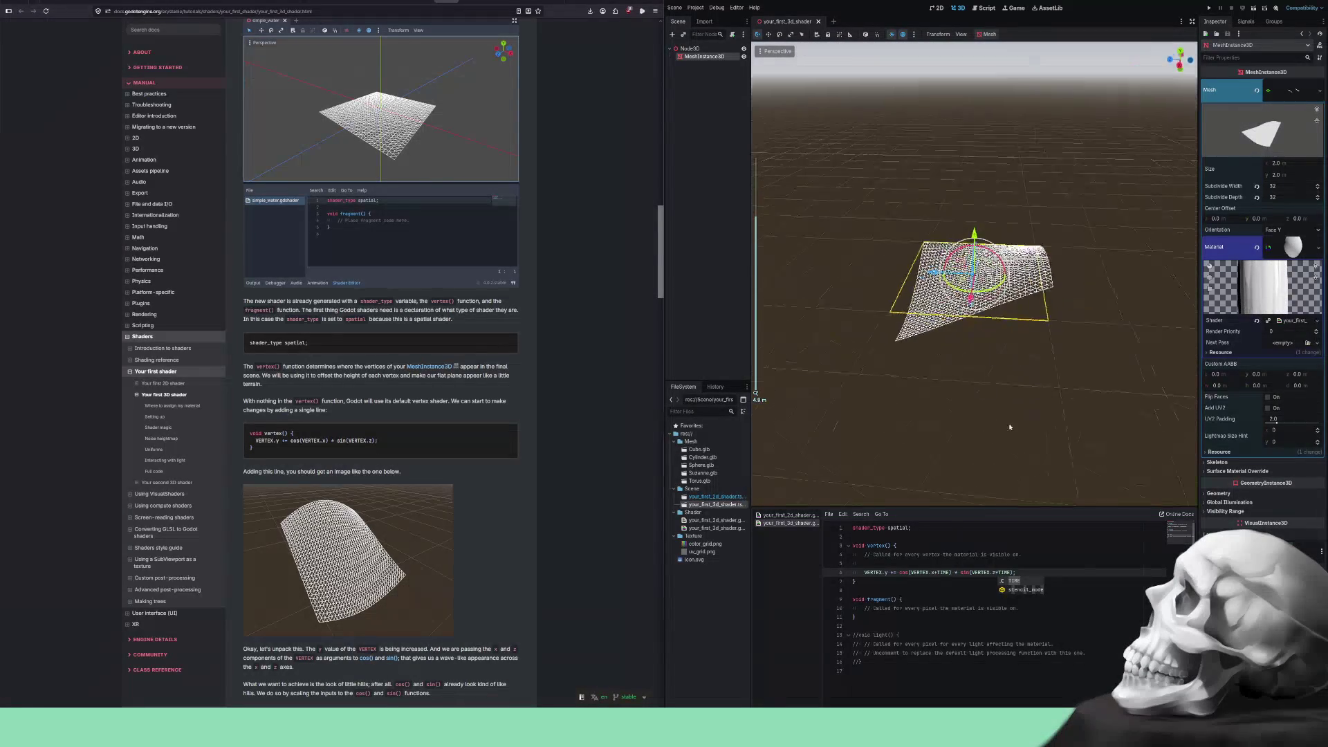
{"action": "mouse_move", "coordinate": [1010, 427]}
{"action": "left_mouse_down"}
{"action": "mouse_move", "coordinate": [1021, 406]}
{"action": "mouse_move", "coordinate": [994, 399]}
{"action": "mouse_move", "coordinate": [1009, 415]}
{"action": "mouse_move", "coordinate": [985, 431]}
{"action": "mouse_move", "coordinate": [1029, 426]}
{"action": "mouse_move", "coordinate": [1009, 419]}
{"action": "left_mouse_up"}
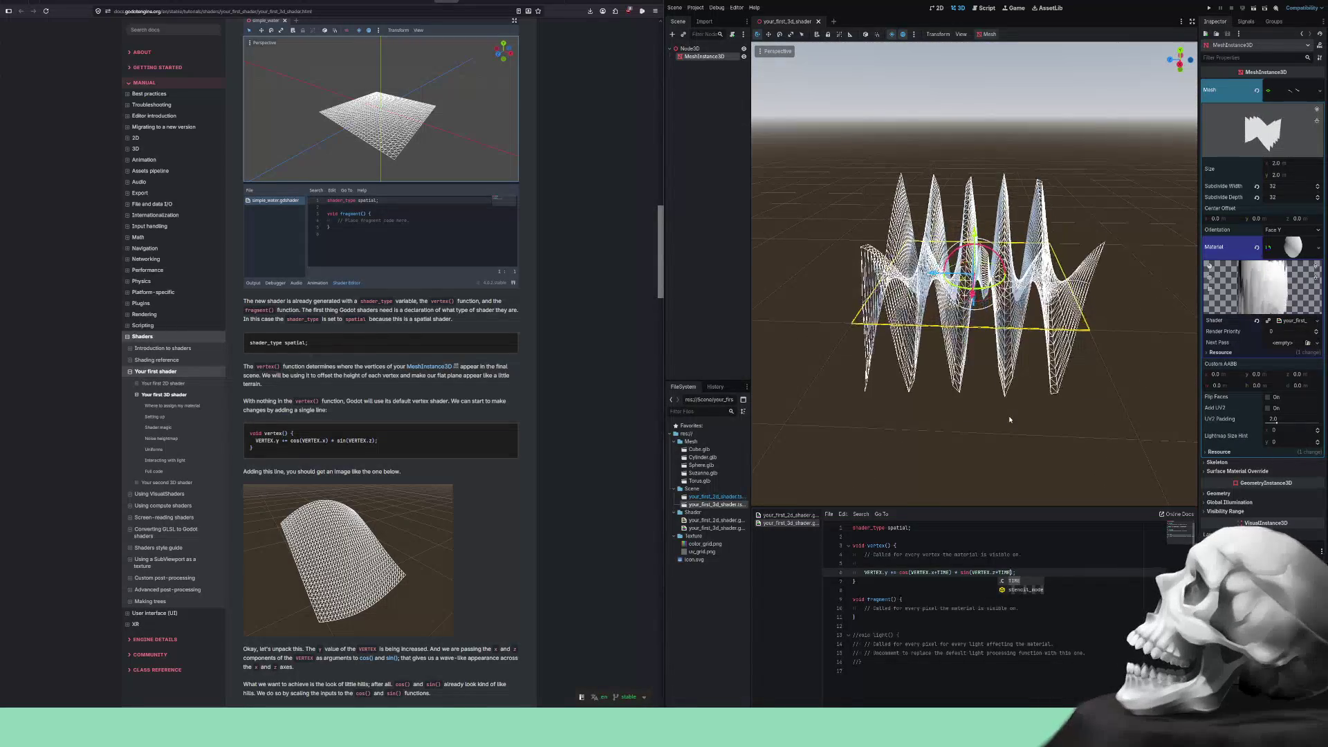
{"action": "key", "text": "BackSpace"}
{"action": "key", "text": "BackSpace"}
{"action": "key", "text": "BackSpace"}
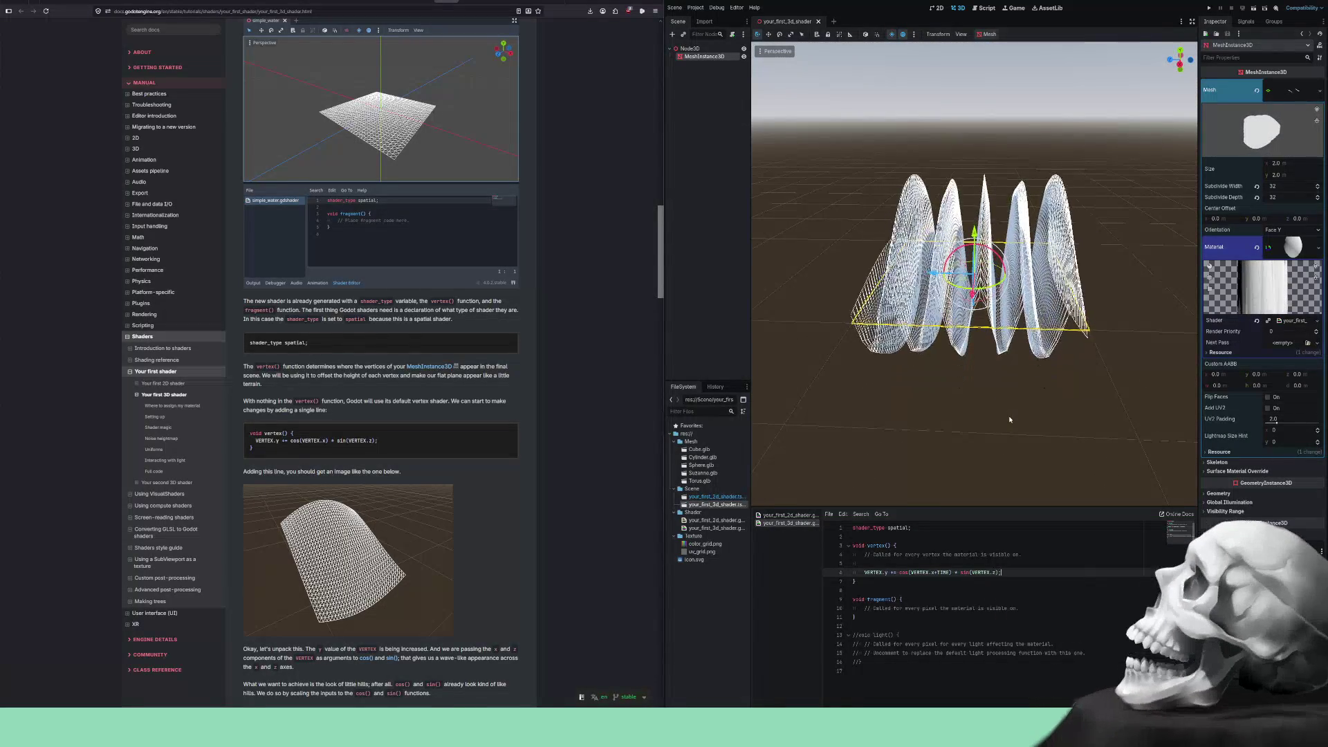
{"action": "type", "text": ")+"}
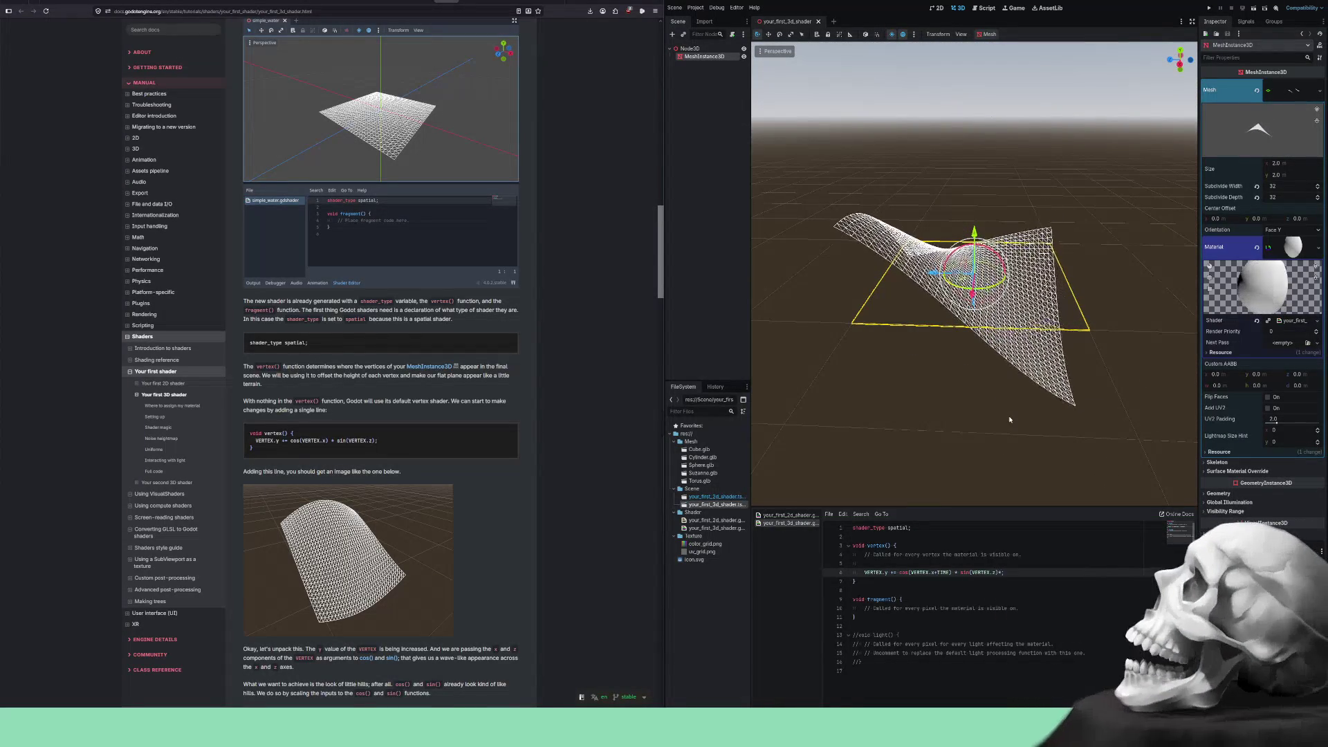
{"action": "type", "text": "TIME"}
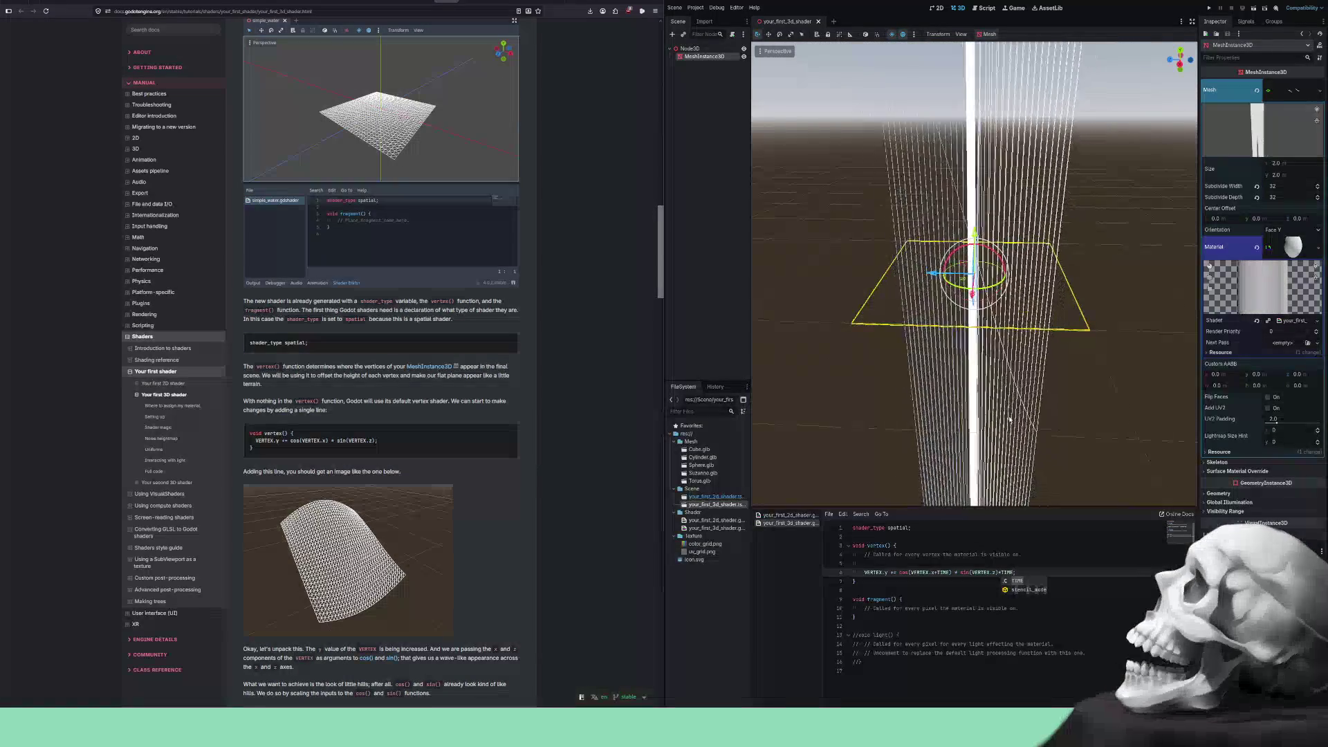
{"action": "key", "text": "BackSpace"}
{"action": "key", "text": "BackSpace"}
{"action": "key", "text": "BackSpace"}
{"action": "key", "text": "BackSpace"}
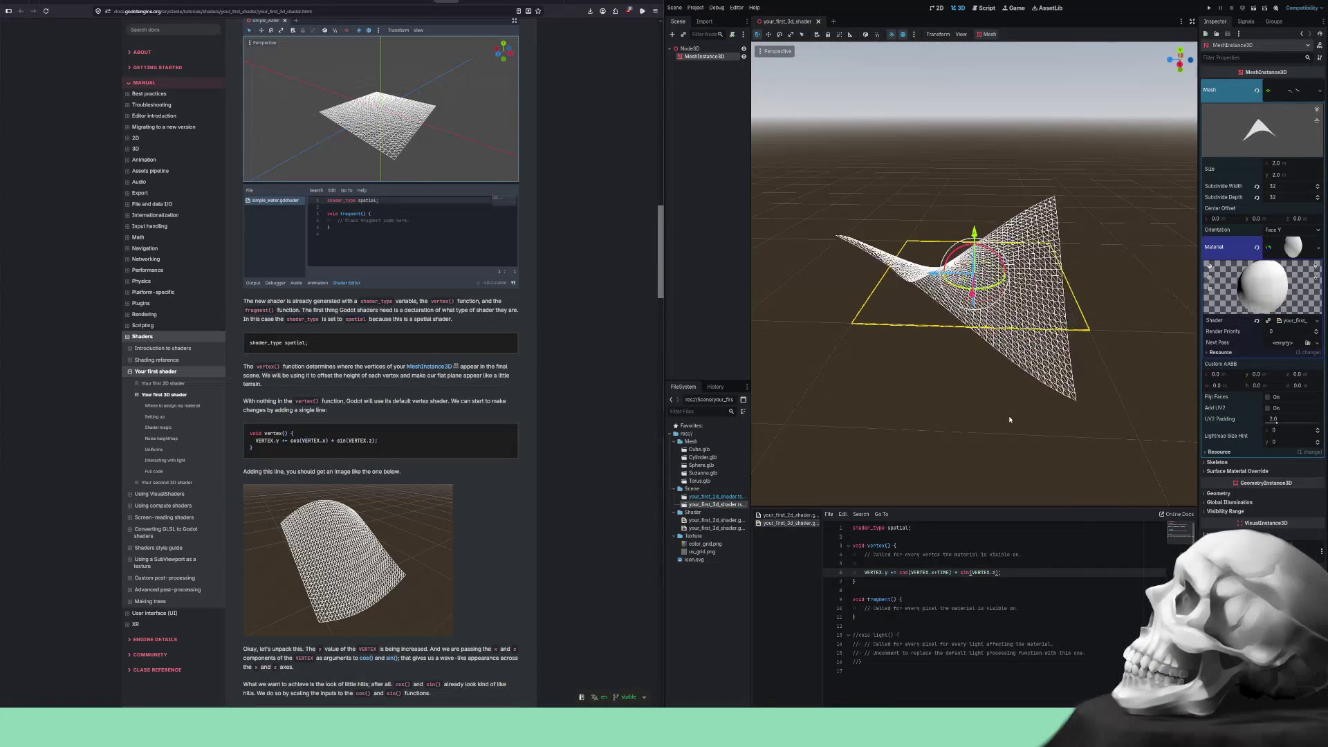
{"action": "key", "text": "Left"}
{"action": "key", "text": "Left"}
{"action": "key", "text": "Left"}
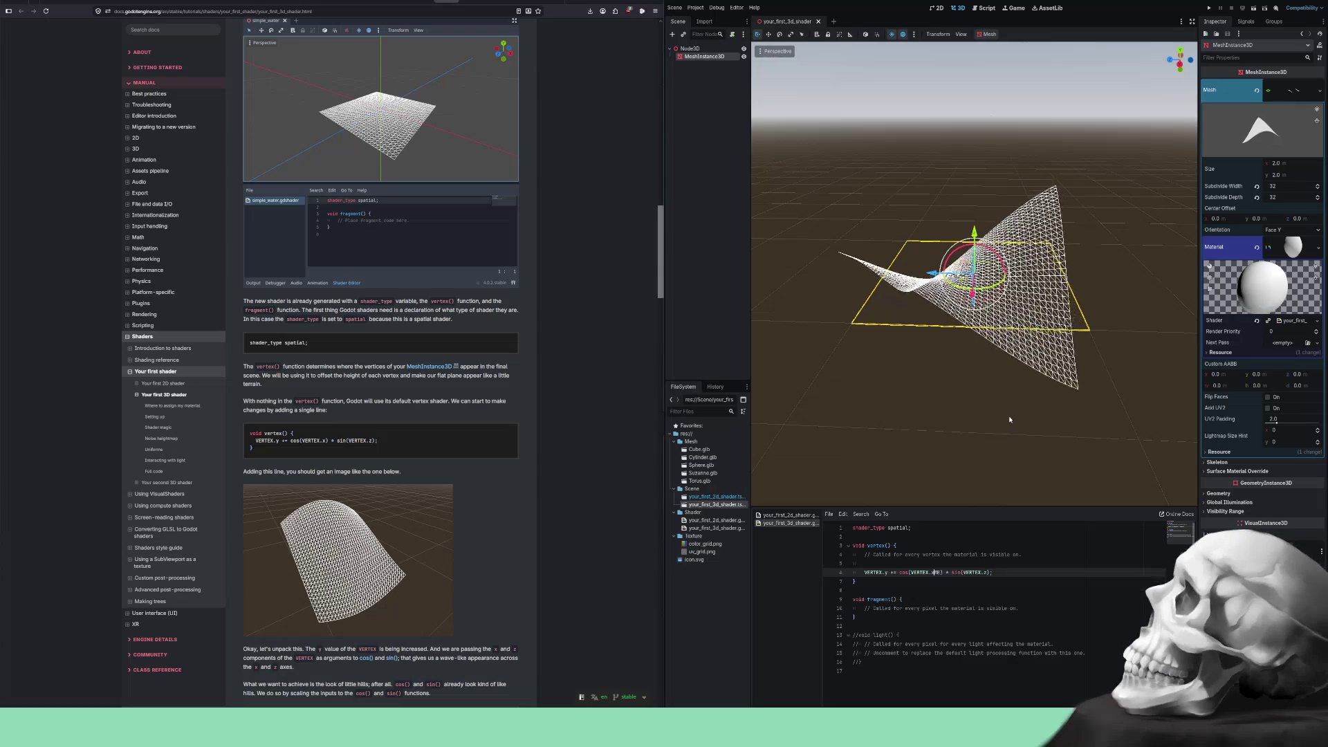
- Delete +TIME and the stray 1 from line 6 for a static curve, then reselect MeshInstance3D
{"action": "key", "text": "BackSpace"}
{"action": "key", "text": "BackSpace"}
{"action": "key", "text": "BackSpace"}
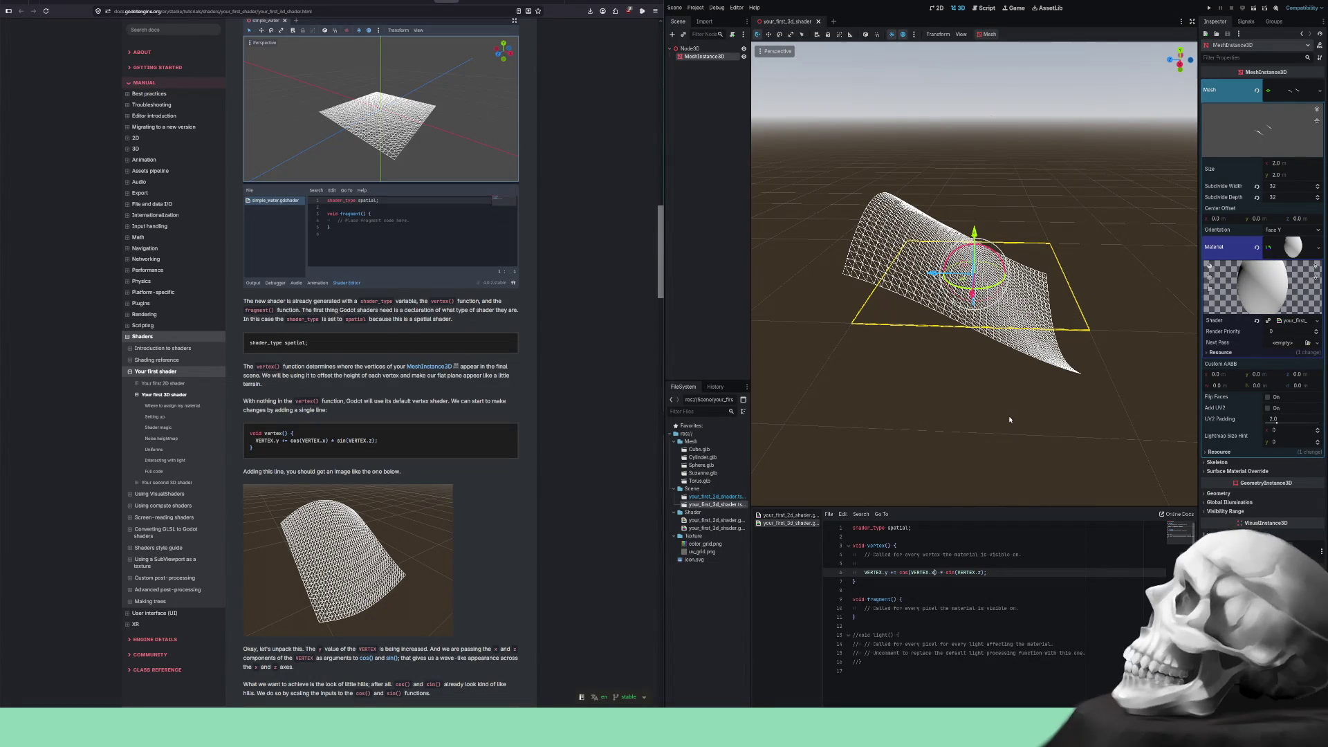
{"action": "left_click_drag", "start_coordinate": [1009, 419], "coordinate": [932, 419]}
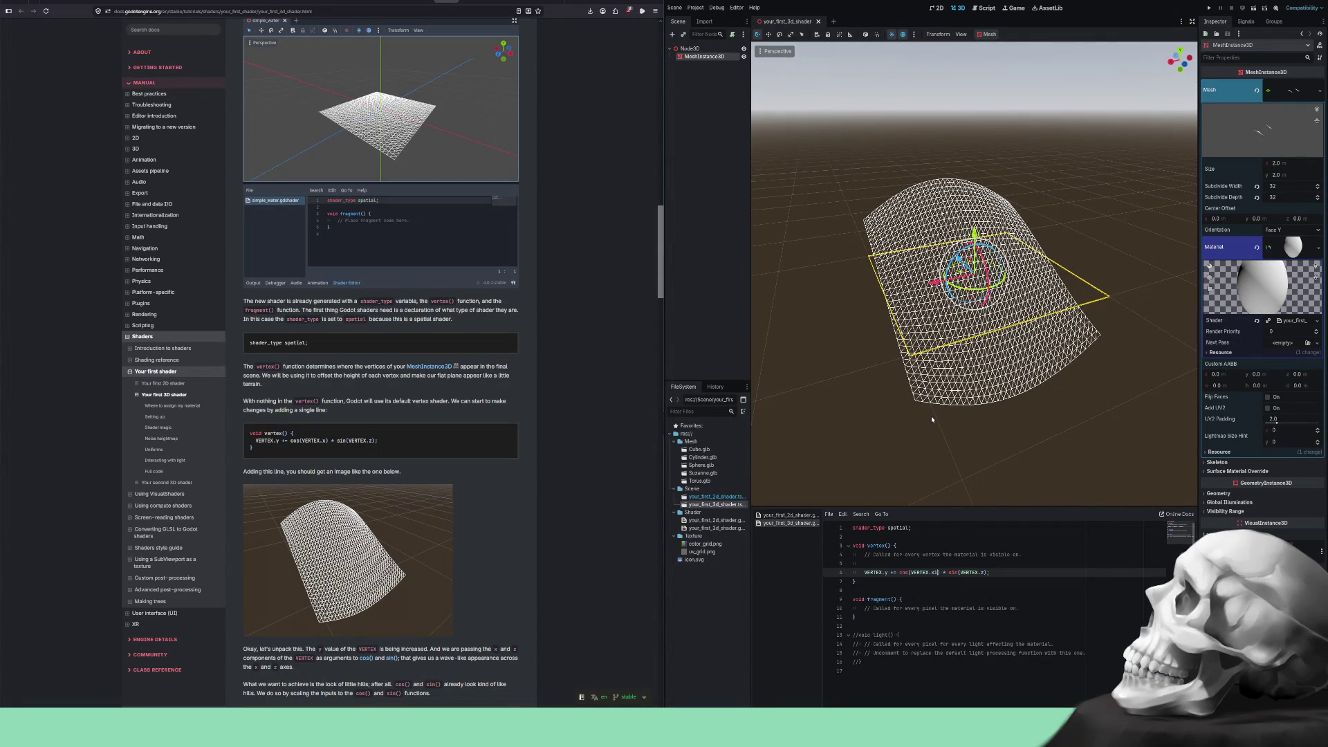
{"action": "left_click", "coordinate": [974, 437]}
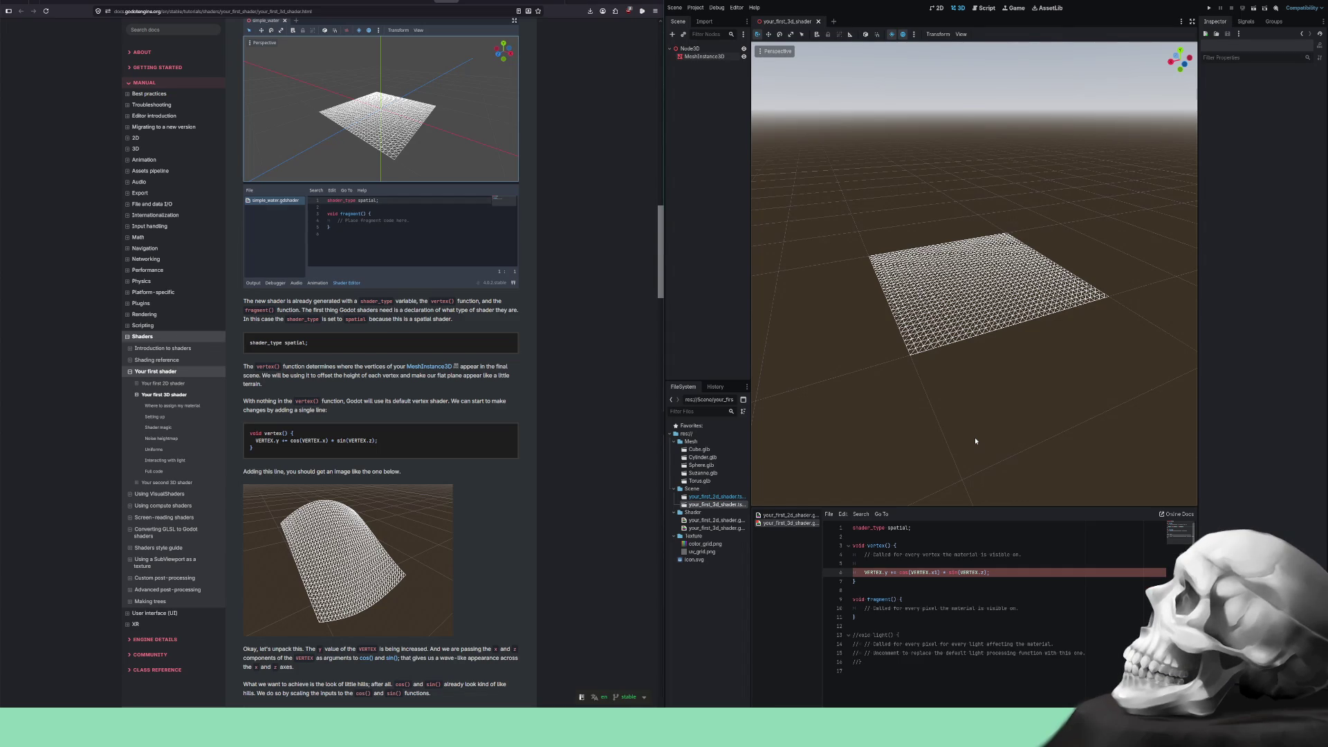
{"action": "key", "text": "KP_1"}
{"action": "mouse_move", "coordinate": [976, 410]}
{"action": "left_mouse_down"}
{"action": "mouse_move", "coordinate": [1002, 329]}
{"action": "mouse_move", "coordinate": [982, 400]}
{"action": "left_mouse_up"}
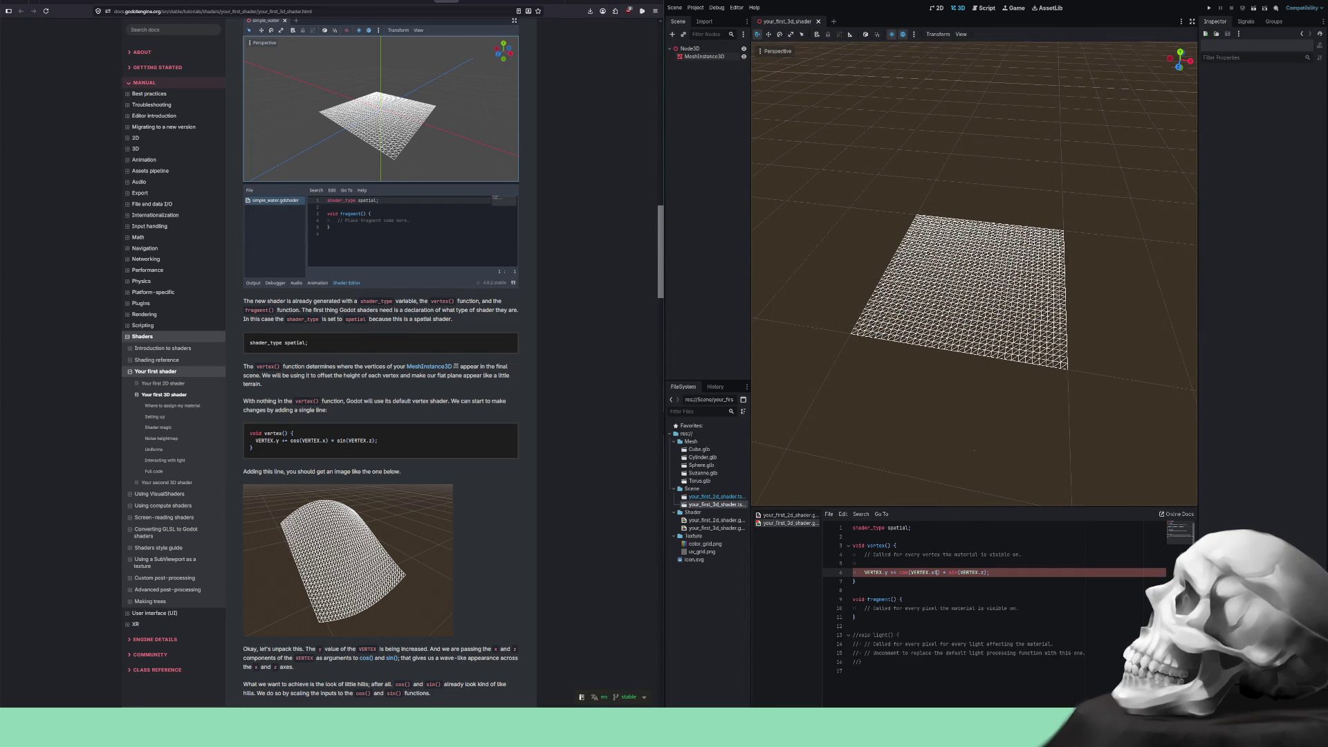
{"action": "key", "text": "BackSpace"}
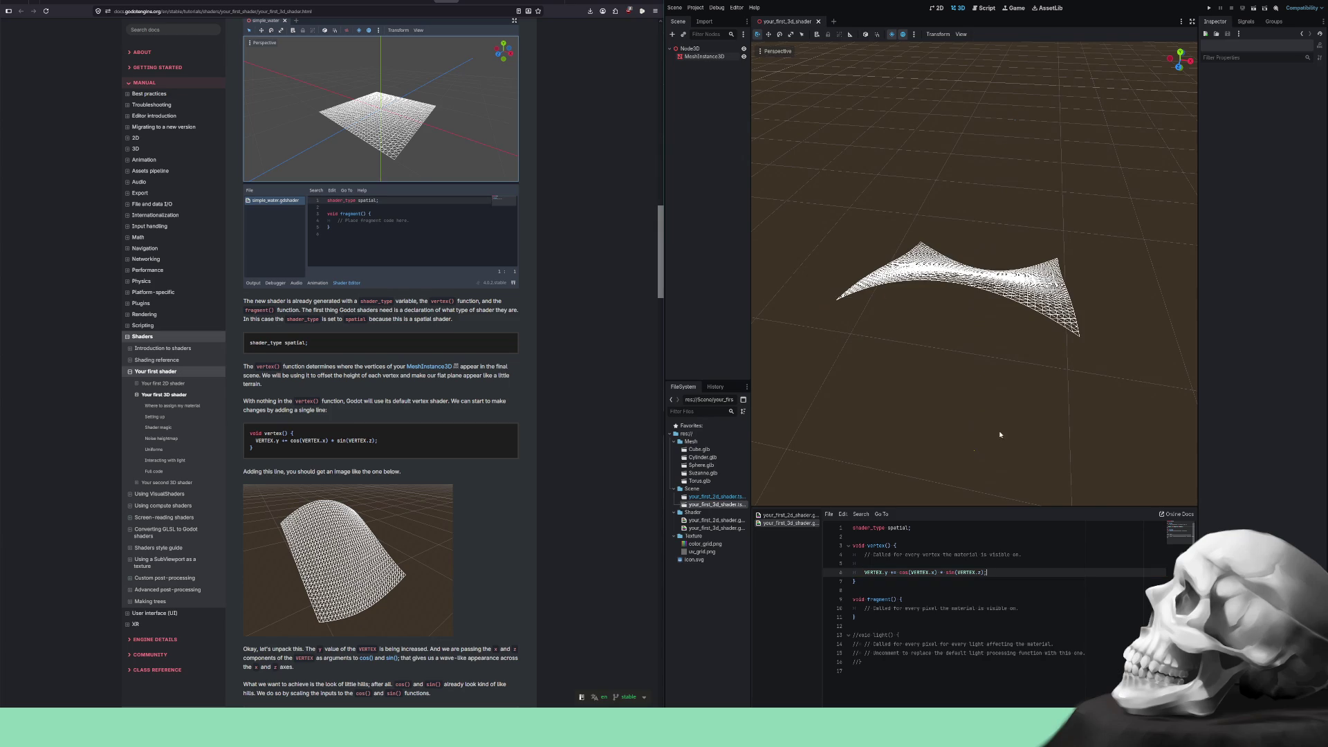
{"action": "left_click", "coordinate": [1010, 313]}
{"action": "mouse_move", "coordinate": [1011, 313]}
{"action": "left_mouse_down"}
{"action": "mouse_move", "coordinate": [882, 349]}
{"action": "mouse_move", "coordinate": [894, 387]}
{"action": "mouse_move", "coordinate": [877, 375]}
{"action": "left_mouse_up"}
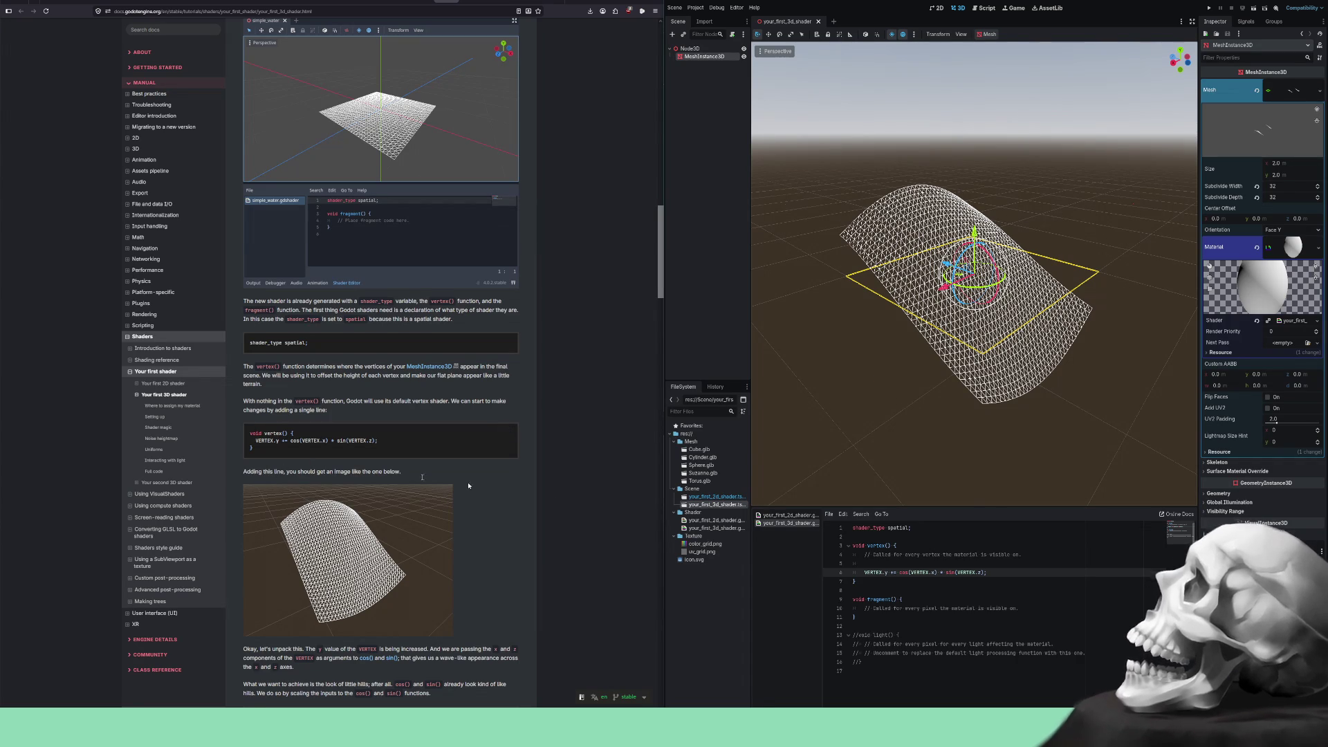
- Insert a //Vertex comment line above the VERTEX.y displacement line
{"action": "left_click", "coordinate": [907, 566]}
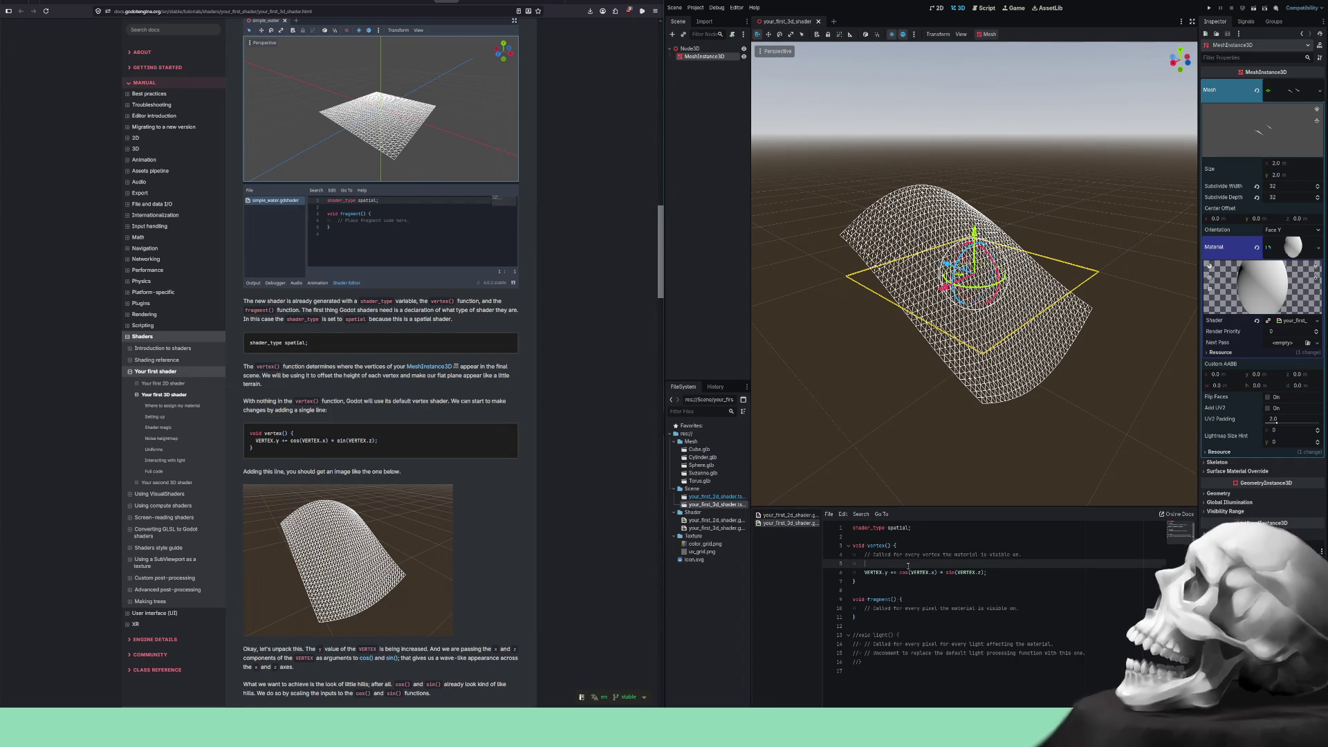
{"action": "key", "text": "Return"}
{"action": "type", "text": "Ve"}
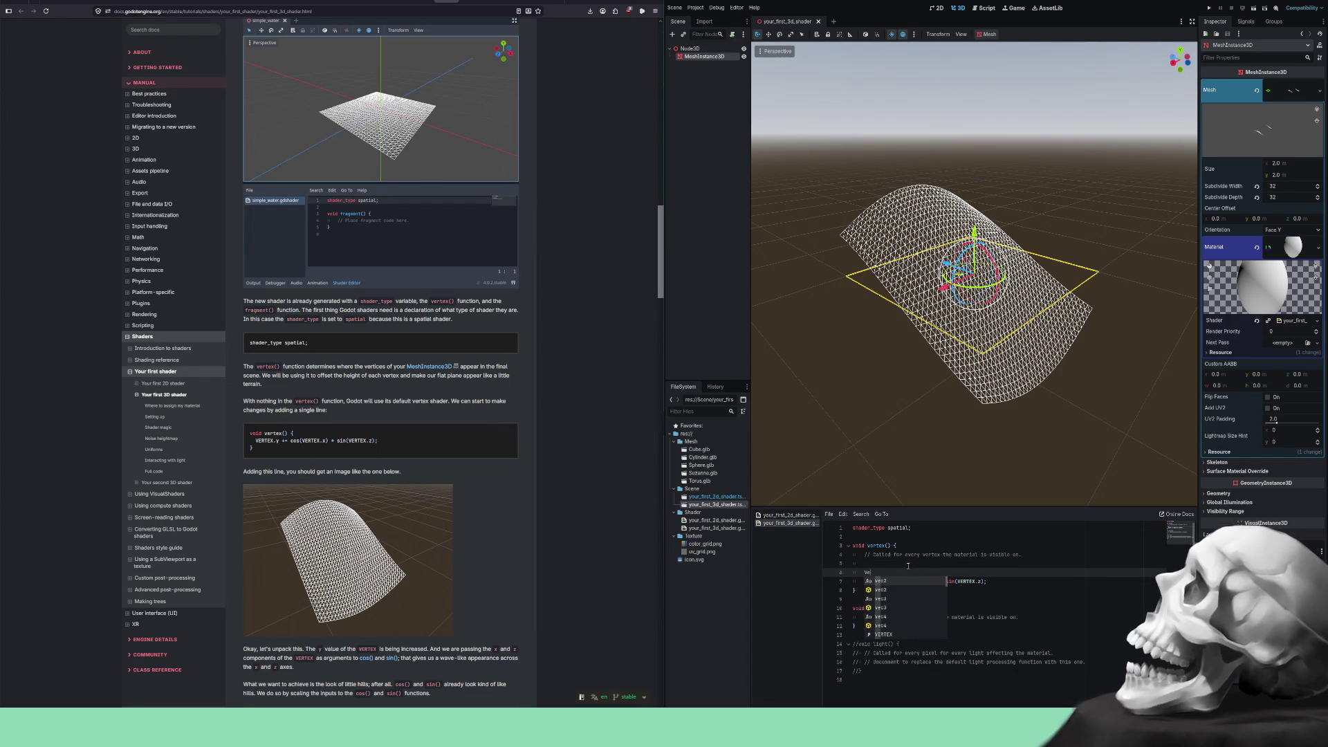
{"action": "type", "text": "//Verte"}
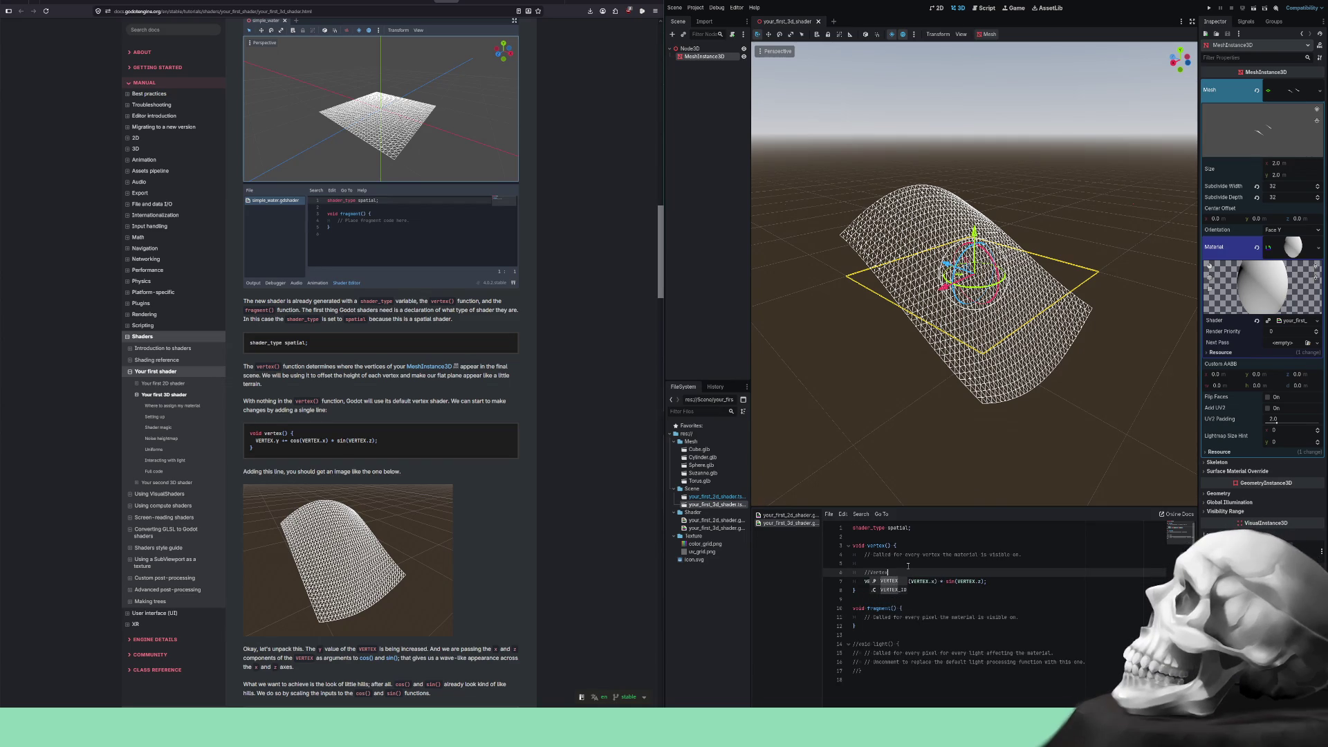
{"action": "key", "text": "Escape"}
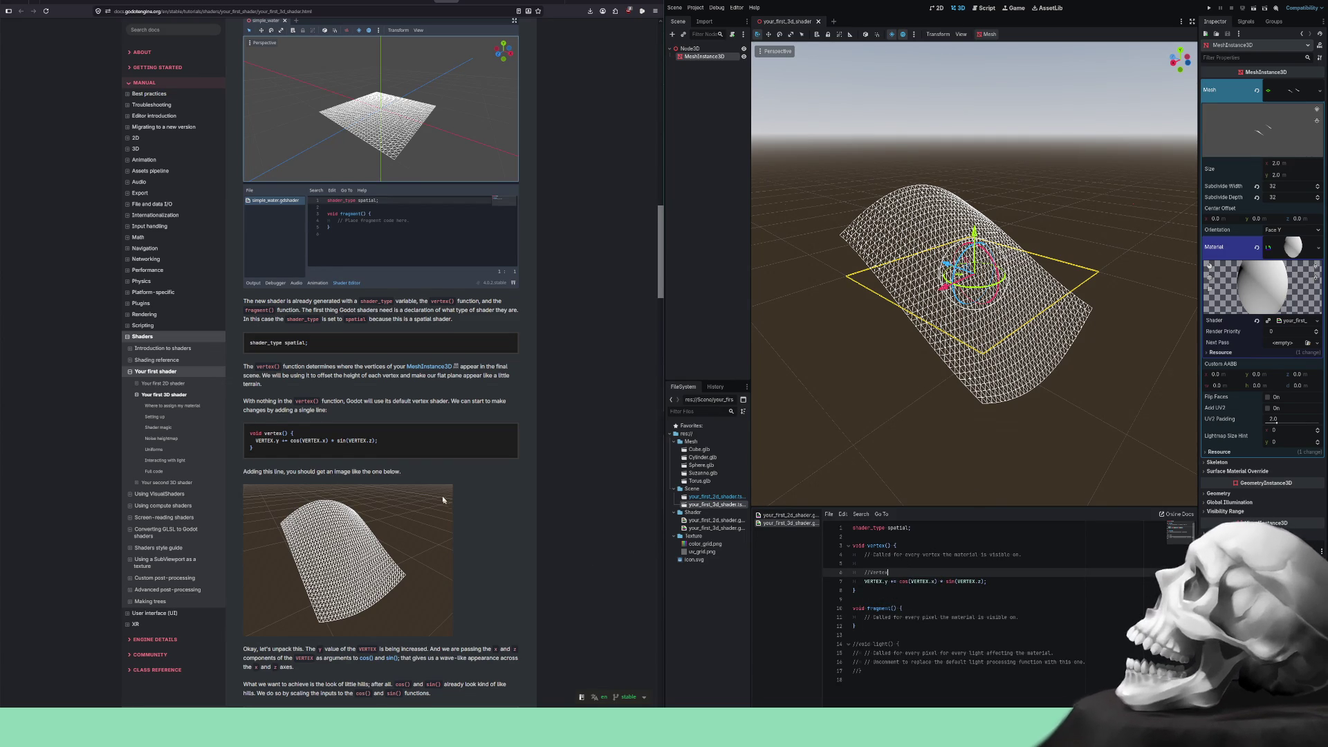
{"action": "scroll", "coordinate": [446, 503], "scroll_direction": "down", "scroll_amount": 1}
{"action": "scroll", "coordinate": [369, 461], "scroll_direction": "down", "scroll_amount": 3}
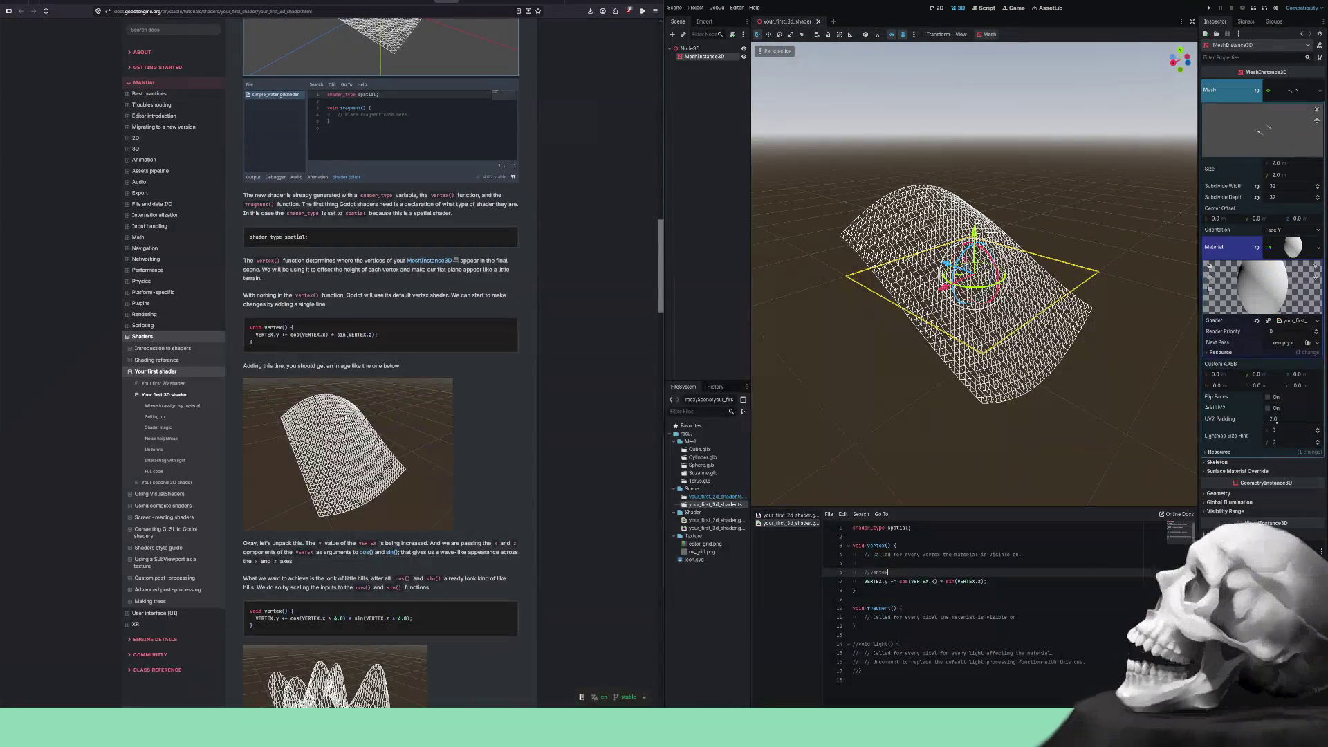
{"action": "scroll", "coordinate": [345, 416], "scroll_direction": "down", "scroll_amount": 3}
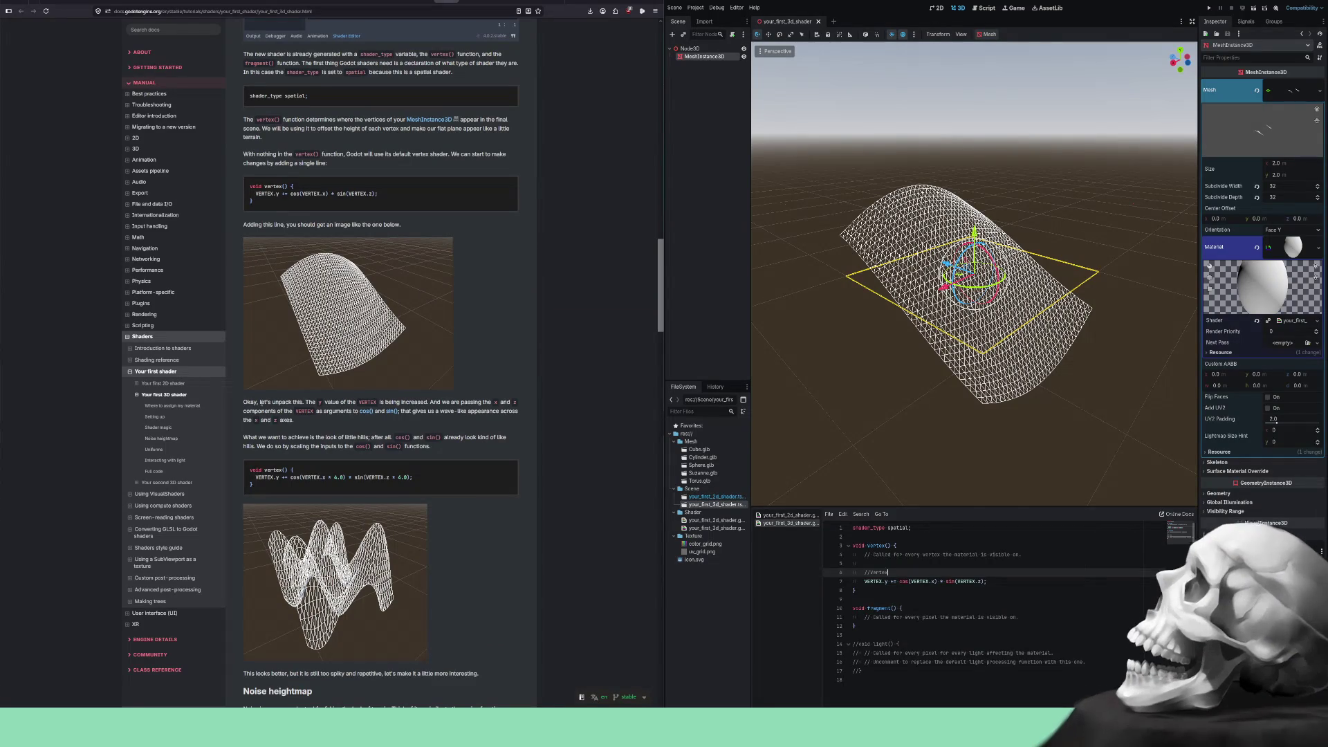
{"action": "left_click_drag", "start_coordinate": [257, 402], "coordinate": [316, 402]}
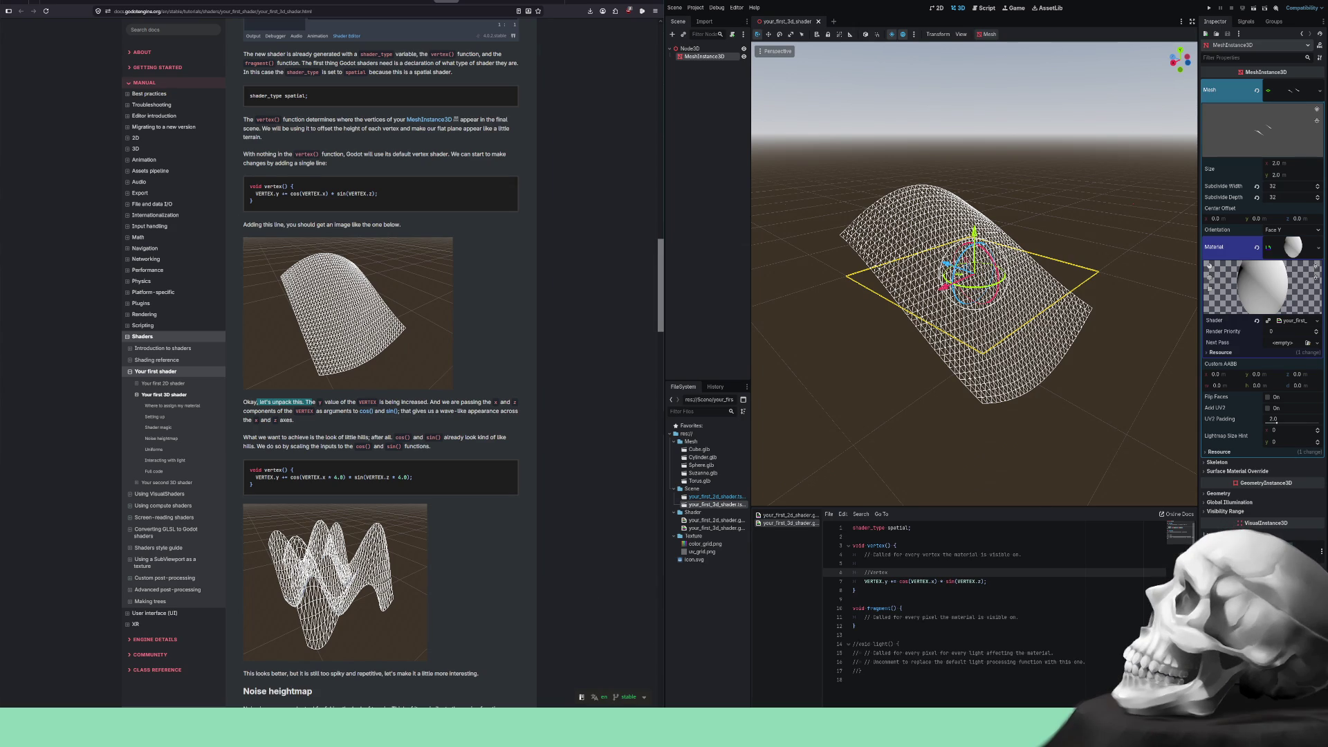
{"action": "left_click", "coordinate": [1007, 582]}
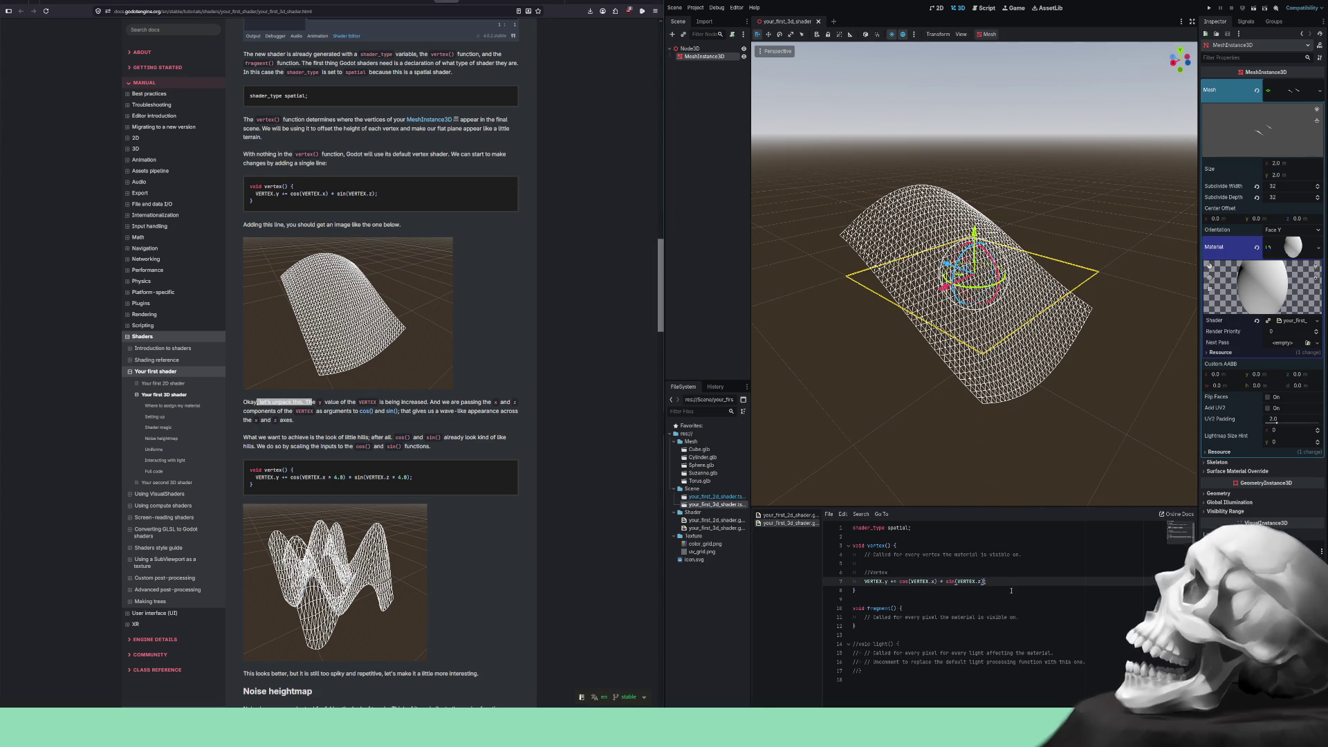
- Try multiplying the sine term by cos(TIME), watch the animation, then undo it
{"action": "type", "text": "* TIME"}
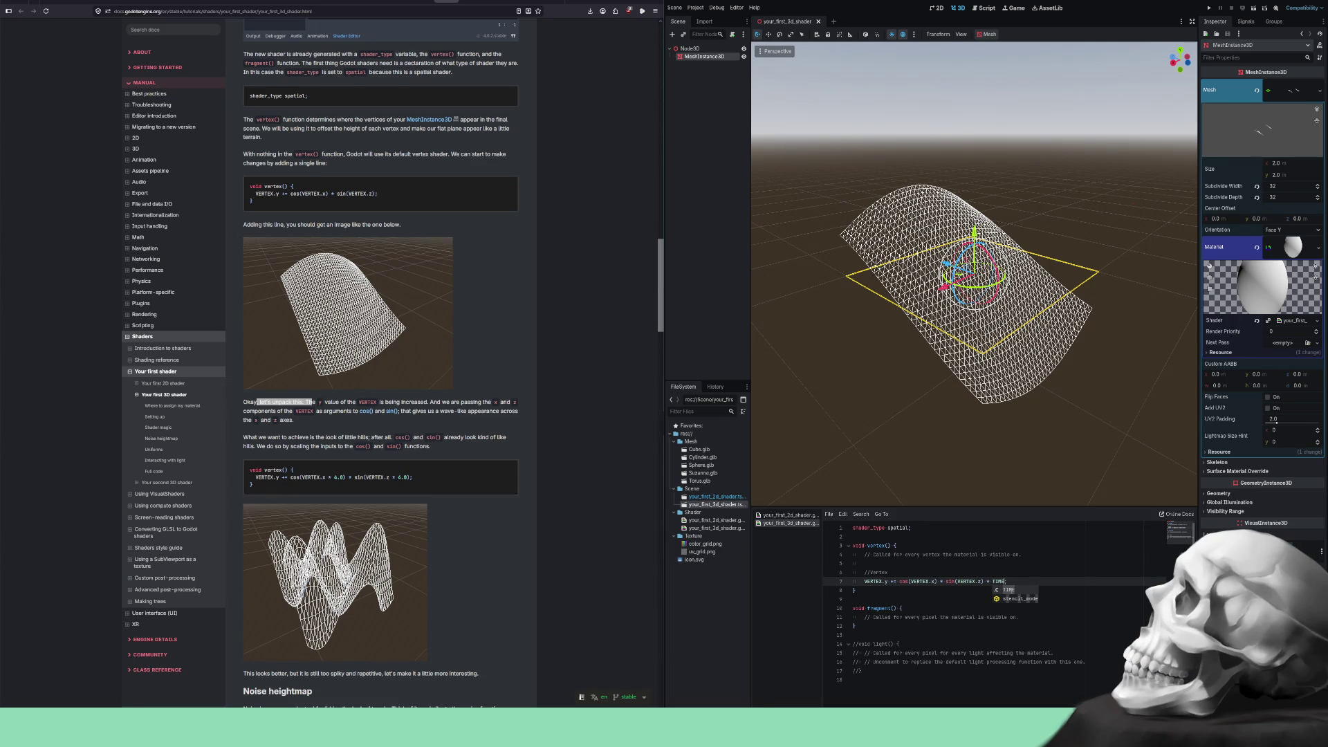
{"action": "key", "text": "Escape"}
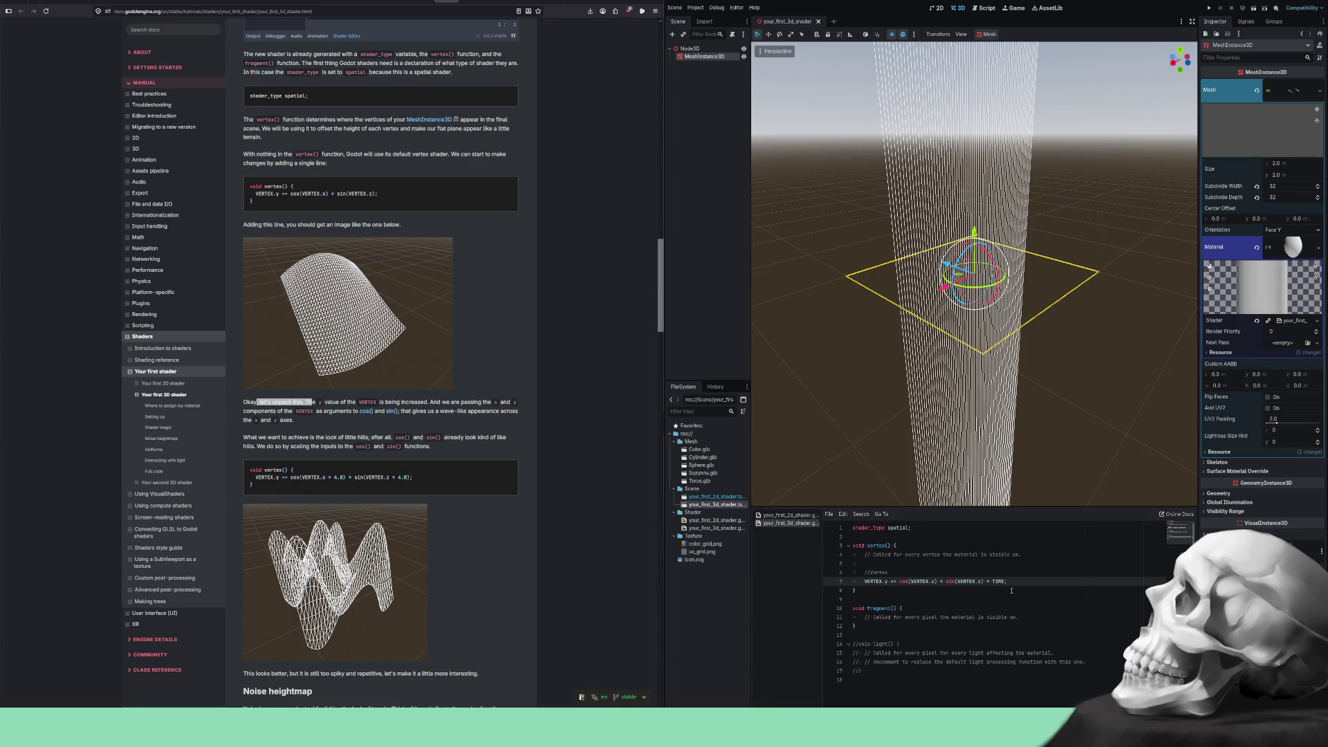
{"action": "type", "text": ";"}
{"action": "key", "text": "Left"}
{"action": "key", "text": "Left"}
{"action": "key", "text": "Left"}
{"action": "type", "text": "cos(TIME)"}
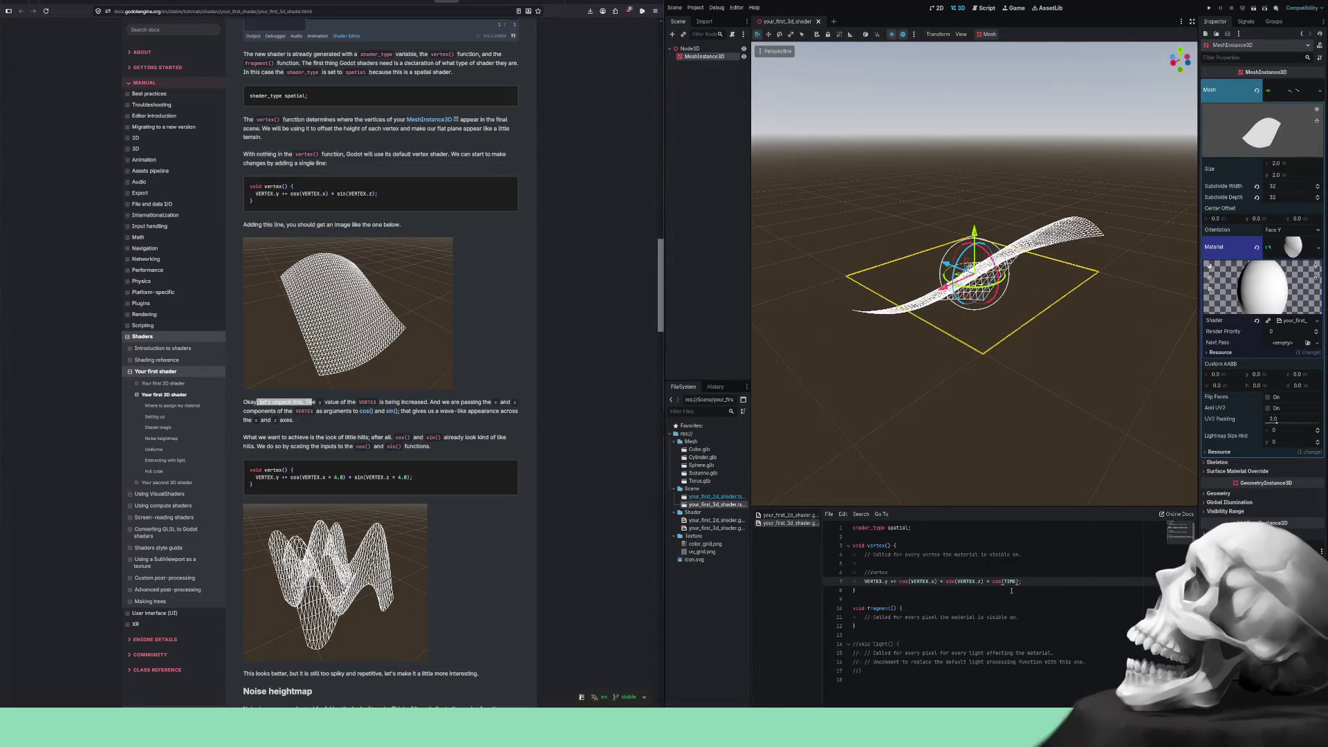
{"action": "mouse_move", "coordinate": [982, 457]}
{"action": "left_mouse_down"}
{"action": "mouse_move", "coordinate": [961, 374]}
{"action": "mouse_move", "coordinate": [942, 373]}
{"action": "left_mouse_up"}
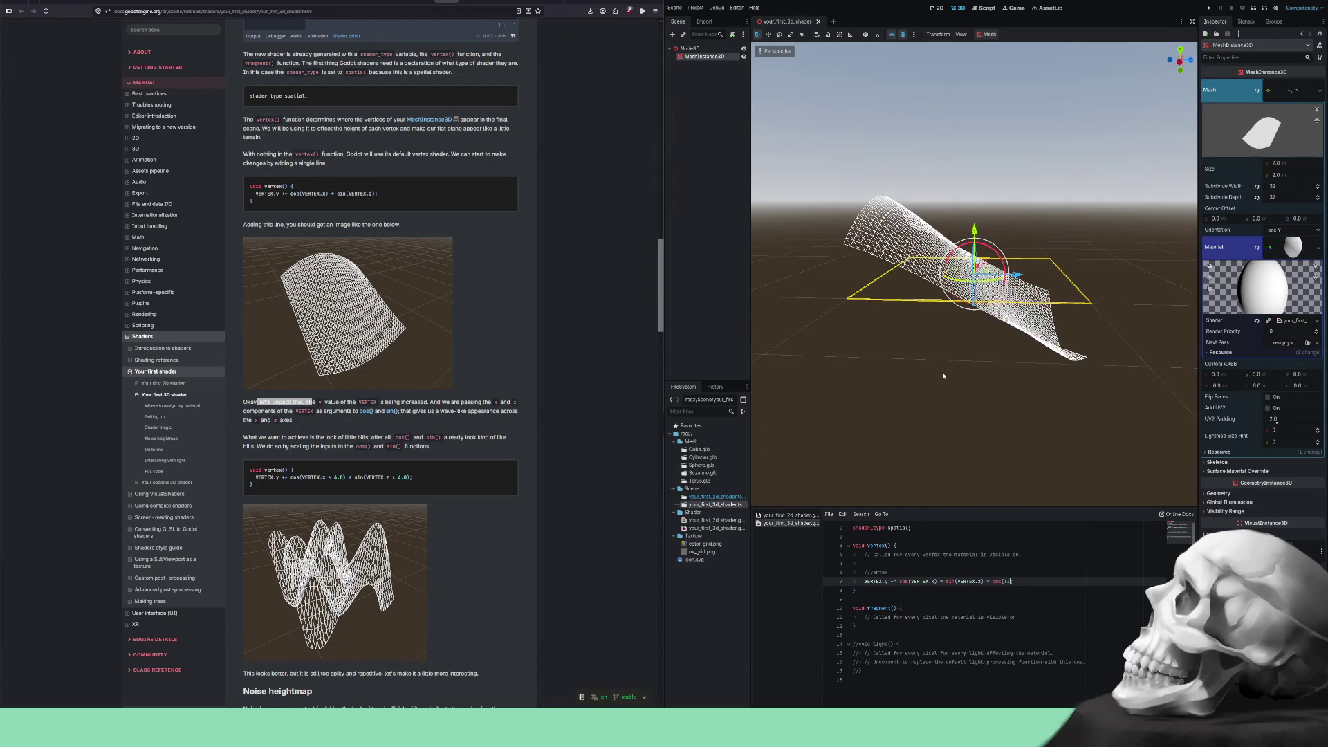
{"action": "key", "text": "ctrl+z"}
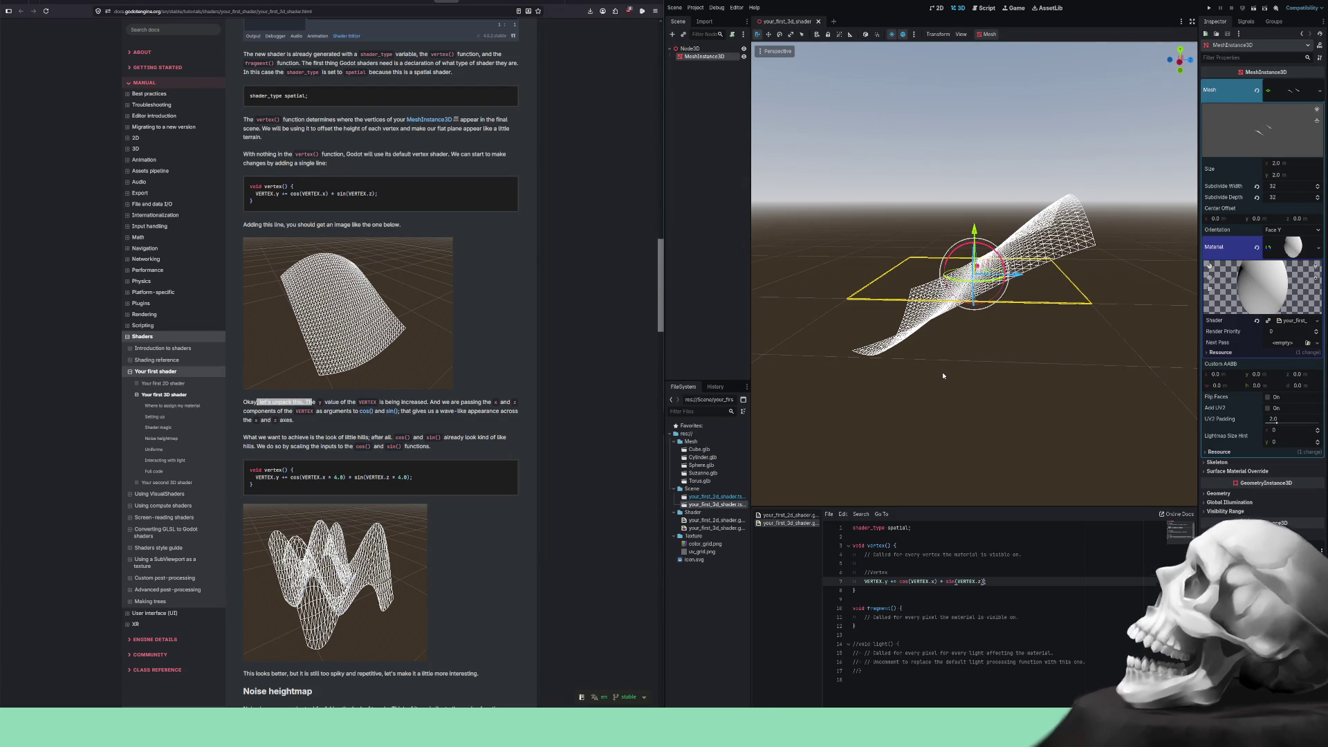
- Paste the tutorial's 4.0-scaled cos/sin line below line 7 and comment out the original displacement line
{"action": "type", "text": ";"}
{"action": "left_click_drag", "start_coordinate": [412, 478], "coordinate": [259, 478]}
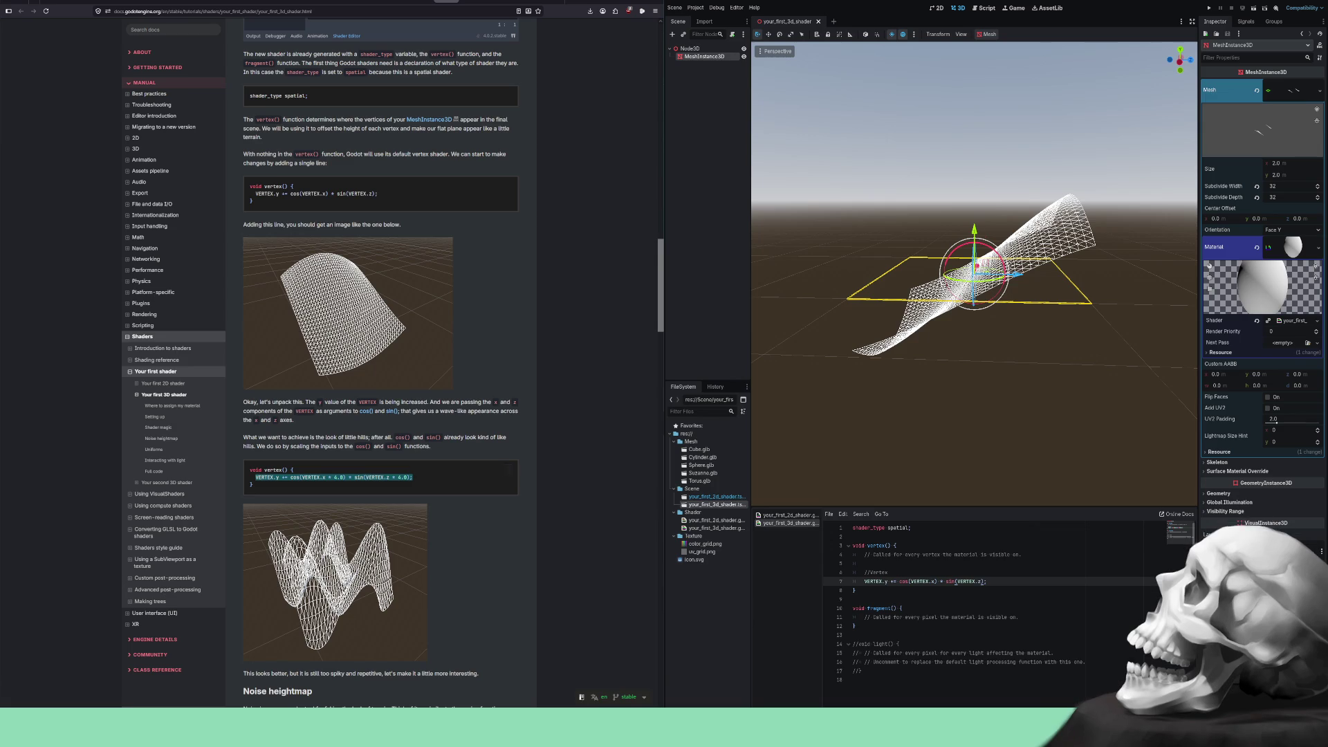
{"action": "left_click", "coordinate": [997, 583]}
{"action": "key", "text": "Return"}
{"action": "key", "text": "Return"}
{"action": "type", "text": "VERTEX.y += cos(VERTEX.x * 4.0) * sin(VERTEX.z * 4.0);"}
{"action": "left_click", "coordinate": [997, 582]}
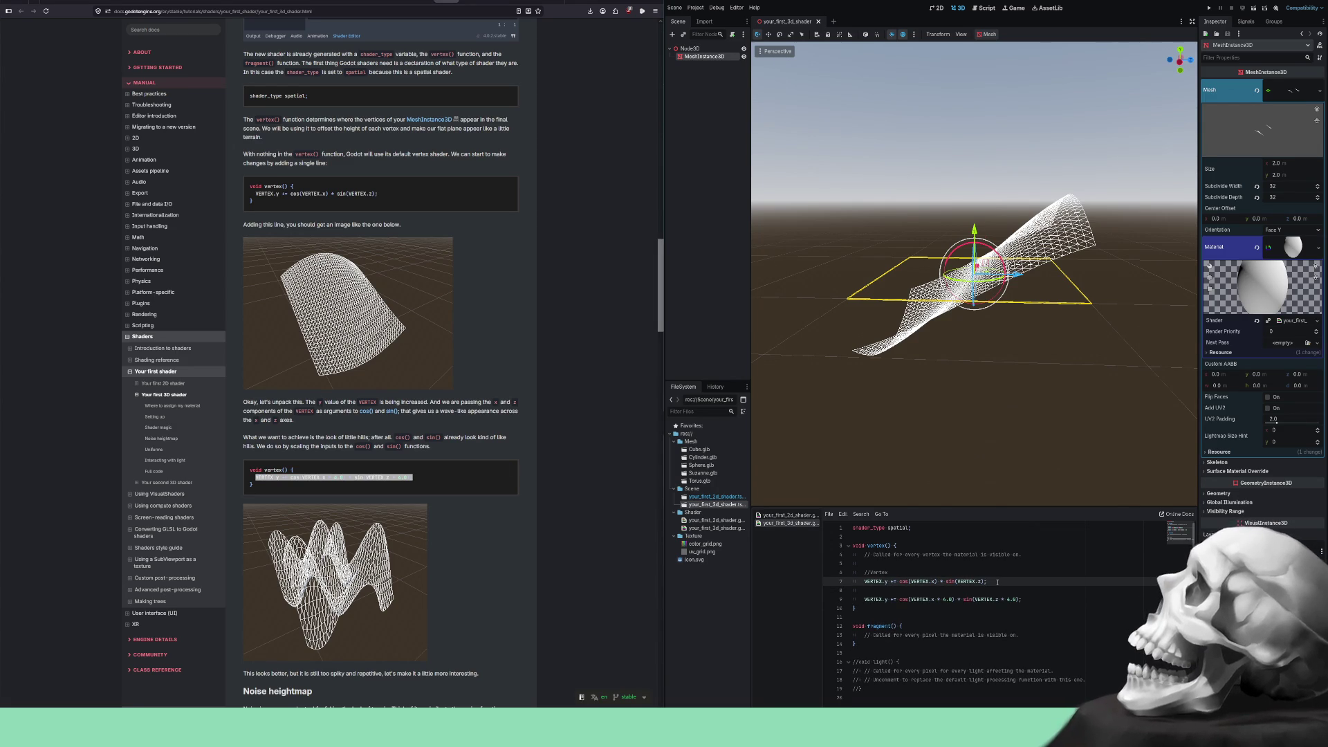
{"action": "key", "text": "ctrl+k"}
{"action": "key", "text": "Down"}
{"action": "key", "text": "Down"}
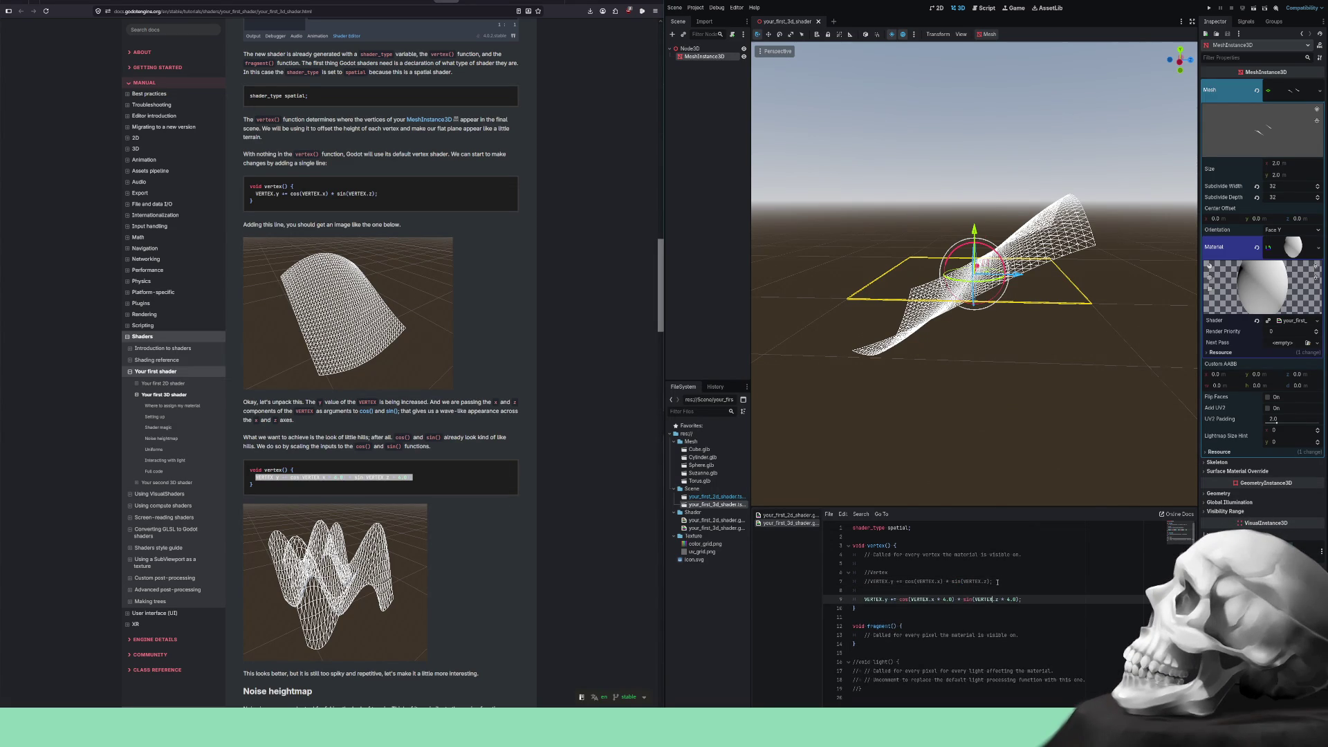
{"action": "left_click", "coordinate": [996, 582]}
{"action": "key", "text": "Down"}
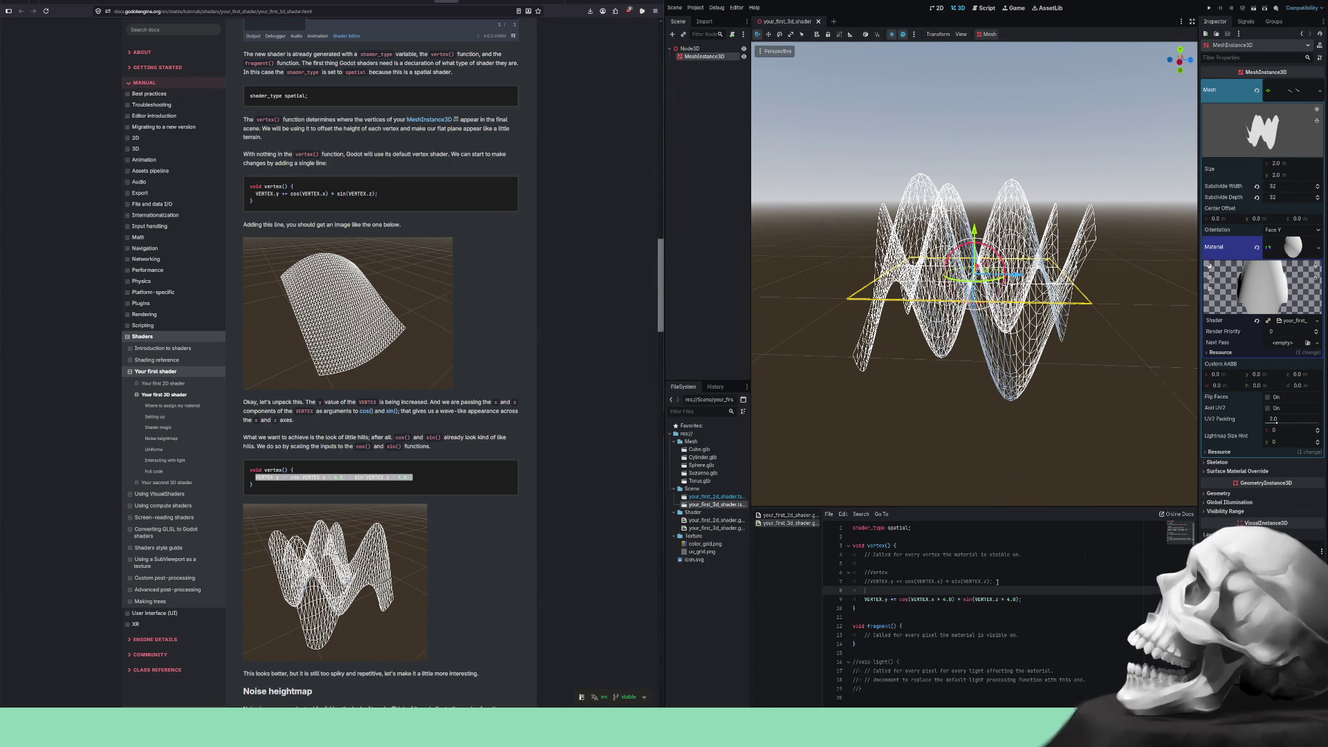
- Label the formulas with comments '//Vertex 1' and '//Vertex 2', then view the many small hills
{"action": "key", "text": "Up"}
{"action": "key", "text": "Up"}
{"action": "type", "text": "1"}
{"action": "key", "text": "Down"}
{"action": "key", "text": "Down"}
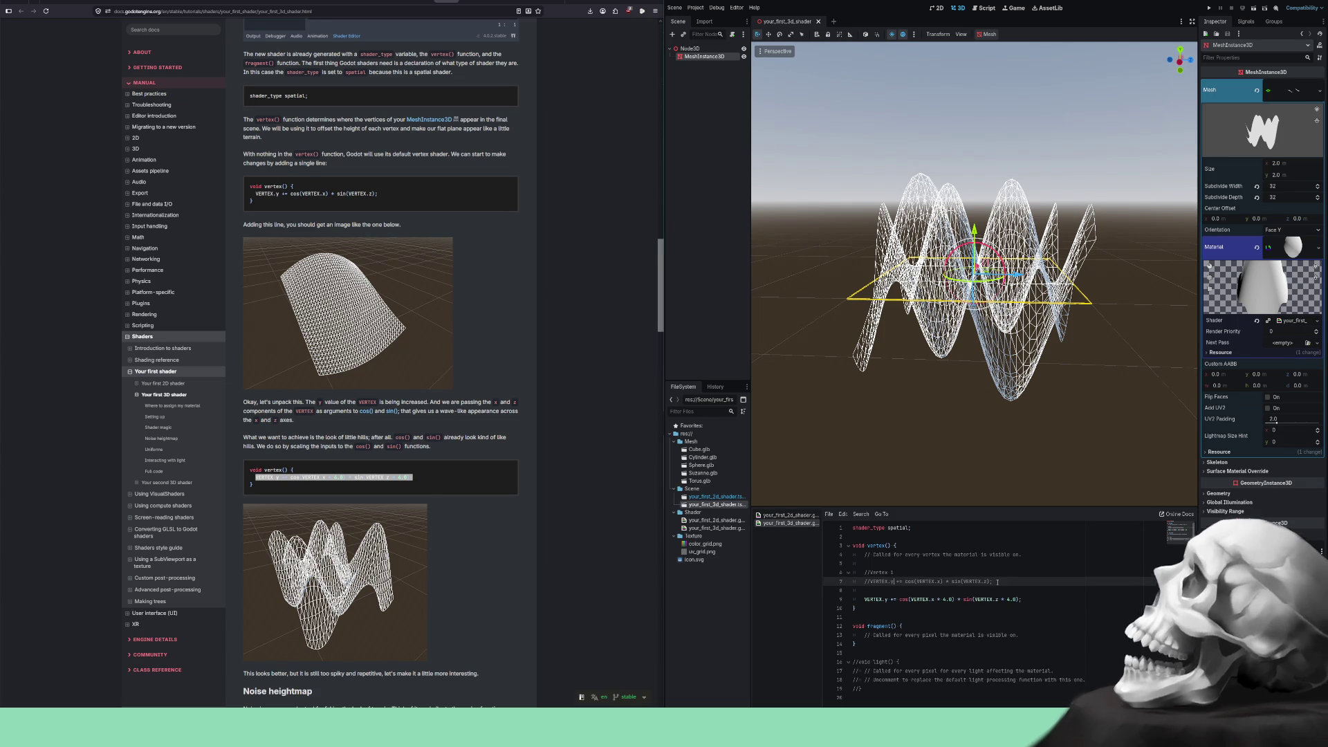
{"action": "type", "text": "rtex2"}
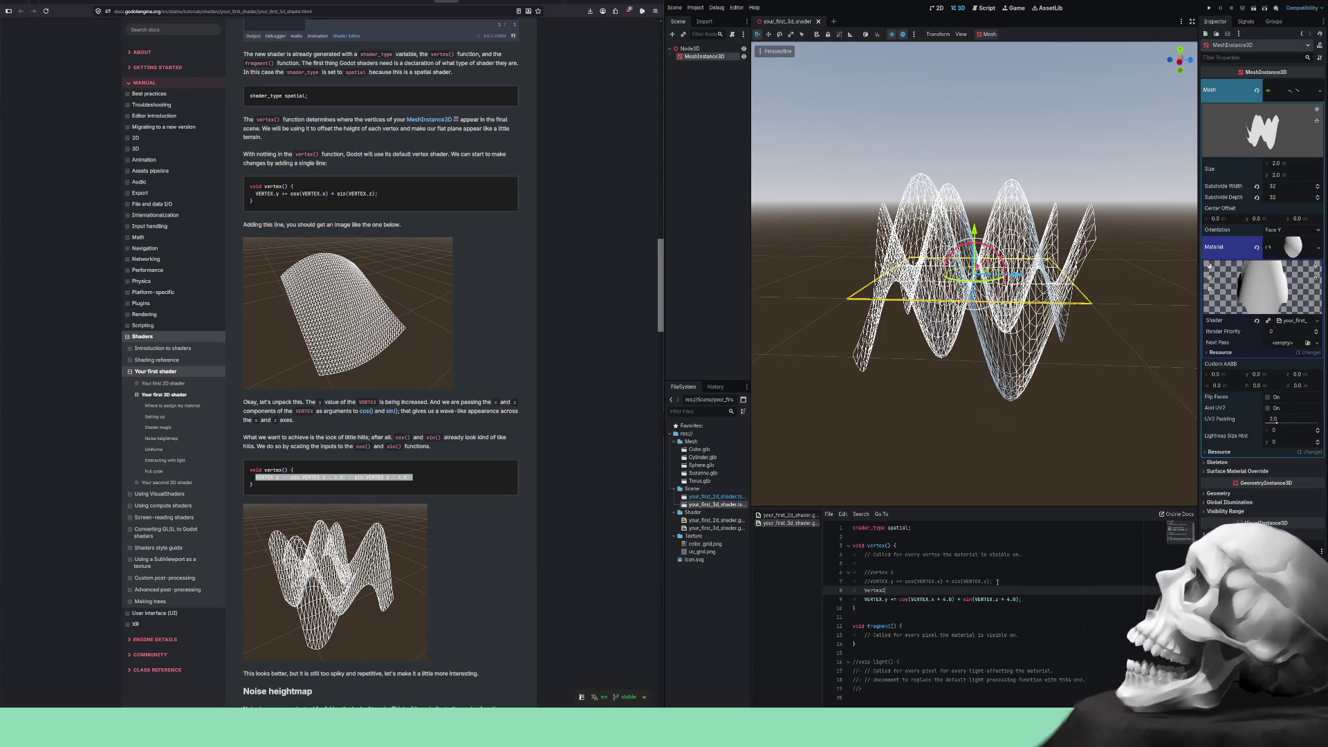
{"action": "key", "text": "ctrl+k"}
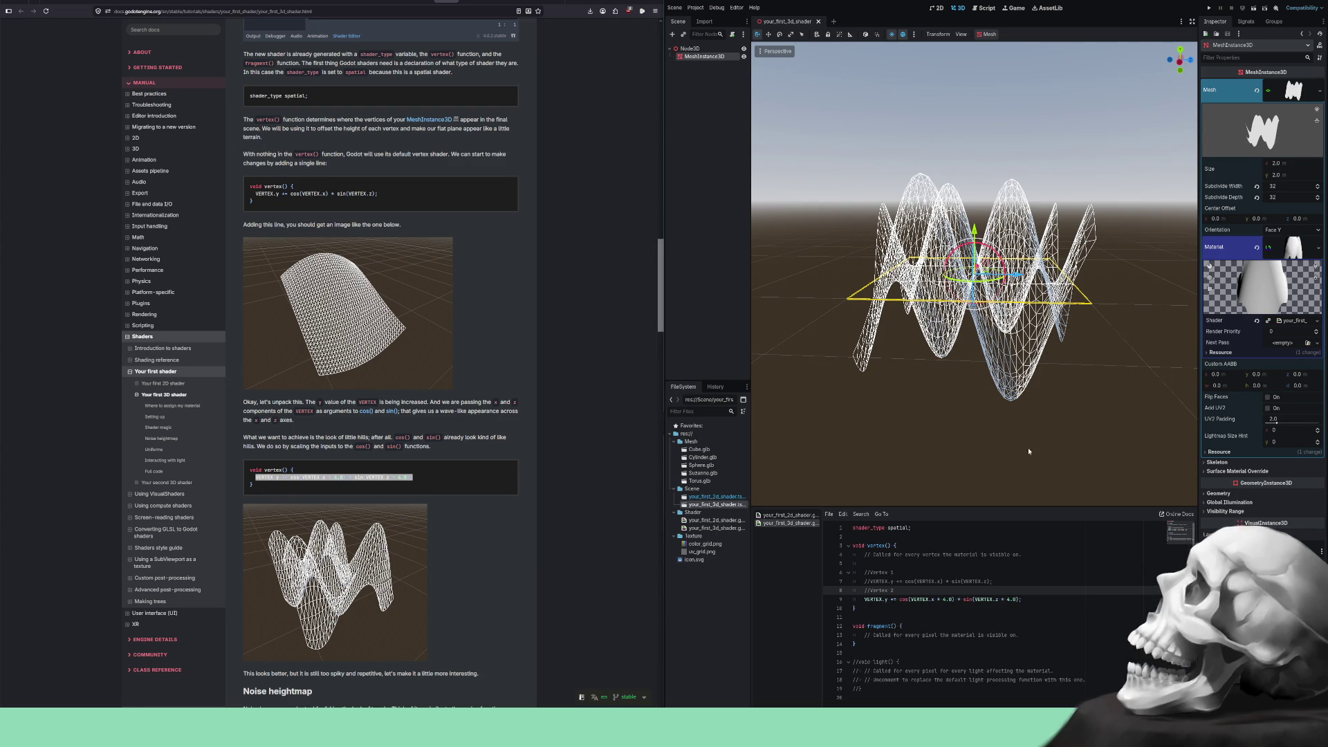
{"action": "left_click_drag", "start_coordinate": [1068, 399], "coordinate": [880, 463]}
{"action": "scroll", "coordinate": [879, 462], "scroll_direction": "down", "scroll_amount": 2}
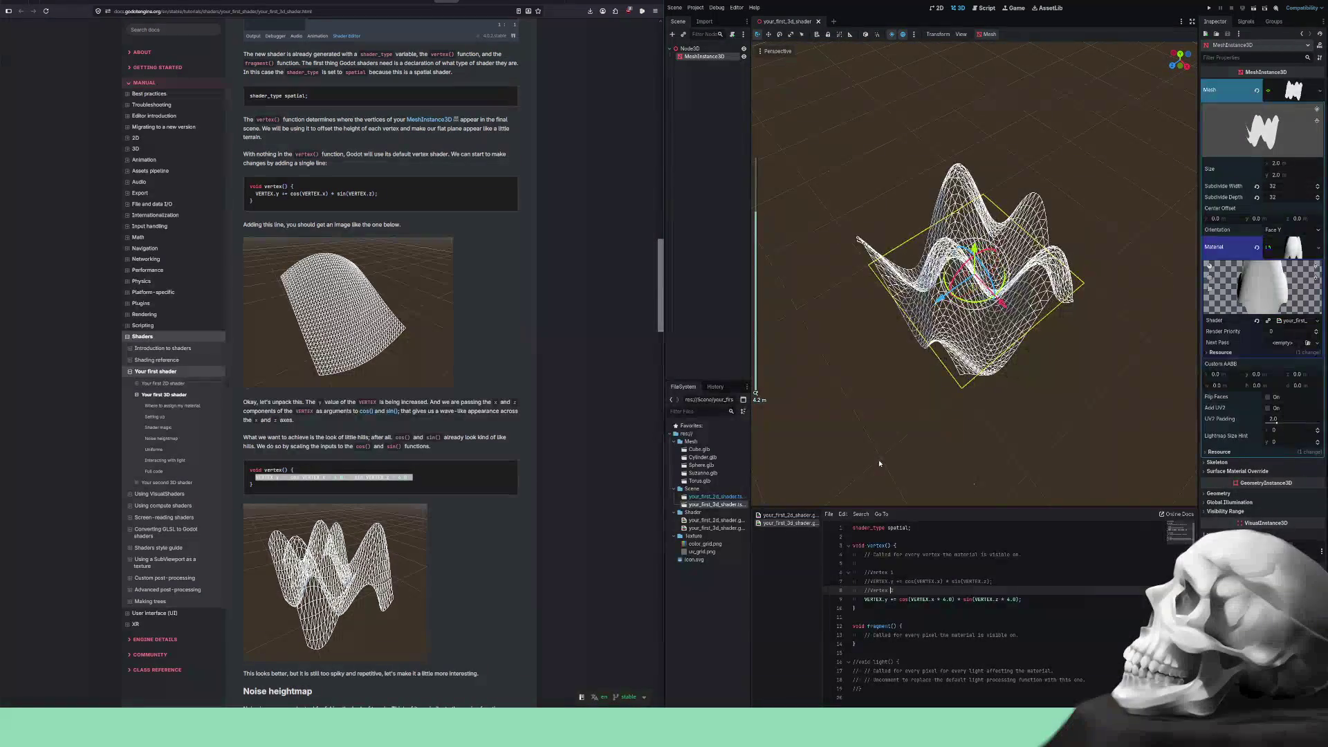
{"action": "left_click_drag", "start_coordinate": [1040, 383], "coordinate": [962, 356]}
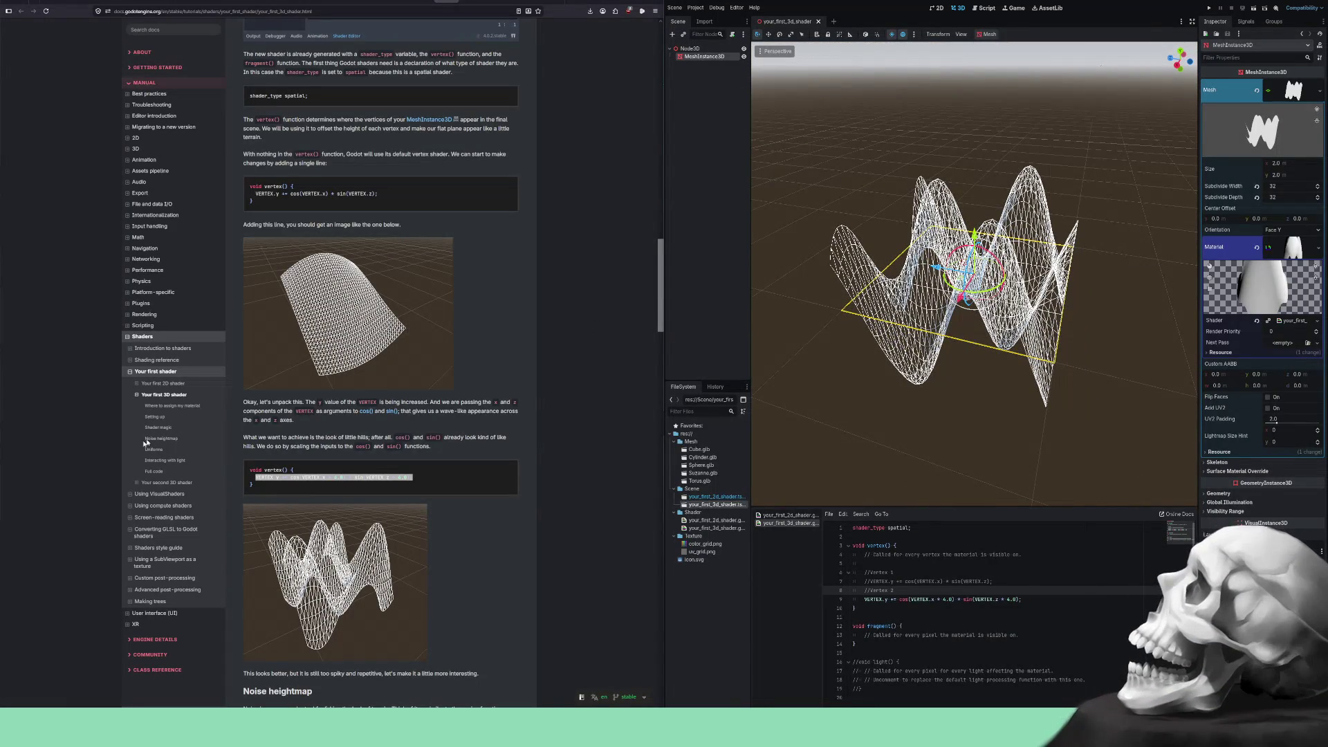
{"action": "type", "text": "2"}
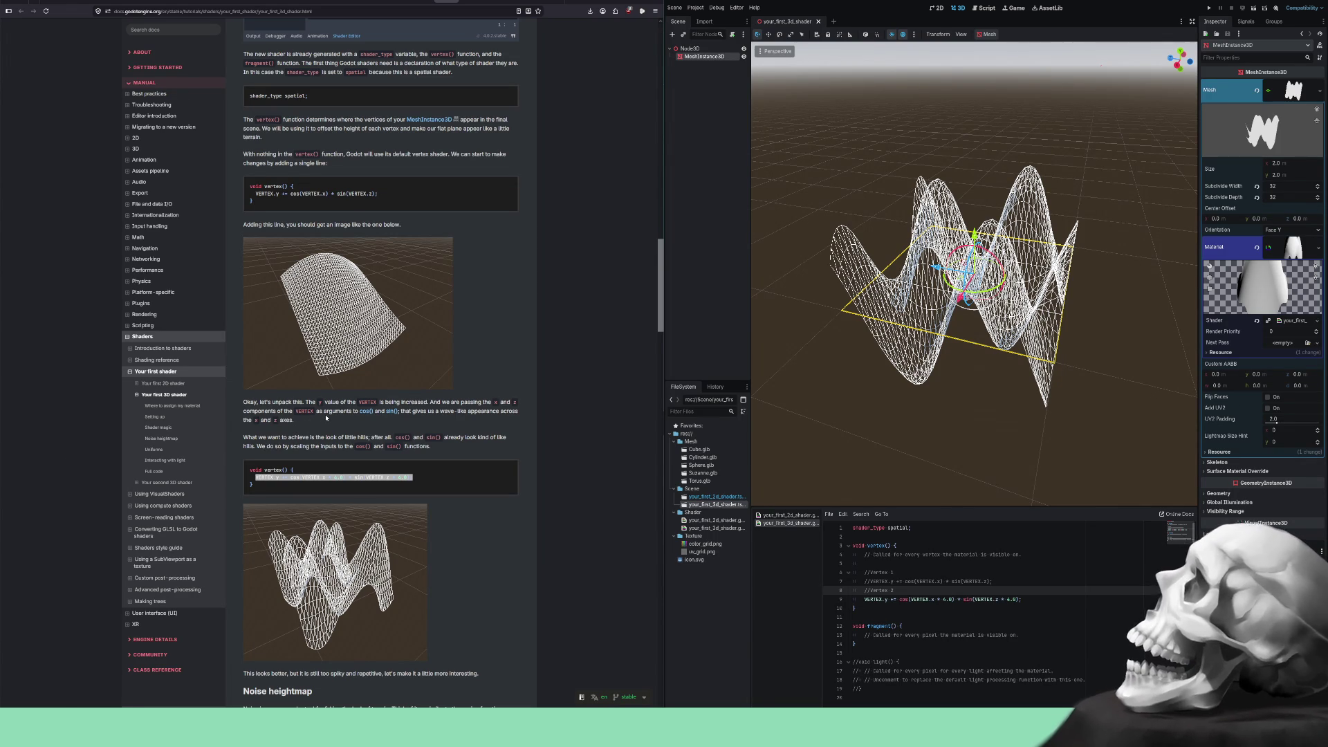
{"action": "mouse_move", "coordinate": [823, 401]}
{"action": "left_mouse_down"}
{"action": "mouse_move", "coordinate": [851, 454]}
{"action": "mouse_move", "coordinate": [981, 438]}
{"action": "mouse_move", "coordinate": [1097, 338]}
{"action": "mouse_move", "coordinate": [1060, 389]}
{"action": "mouse_move", "coordinate": [837, 286]}
{"action": "mouse_move", "coordinate": [971, 398]}
{"action": "mouse_move", "coordinate": [1100, 327]}
{"action": "mouse_move", "coordinate": [936, 398]}
{"action": "mouse_move", "coordinate": [1050, 419]}
{"action": "left_mouse_up"}
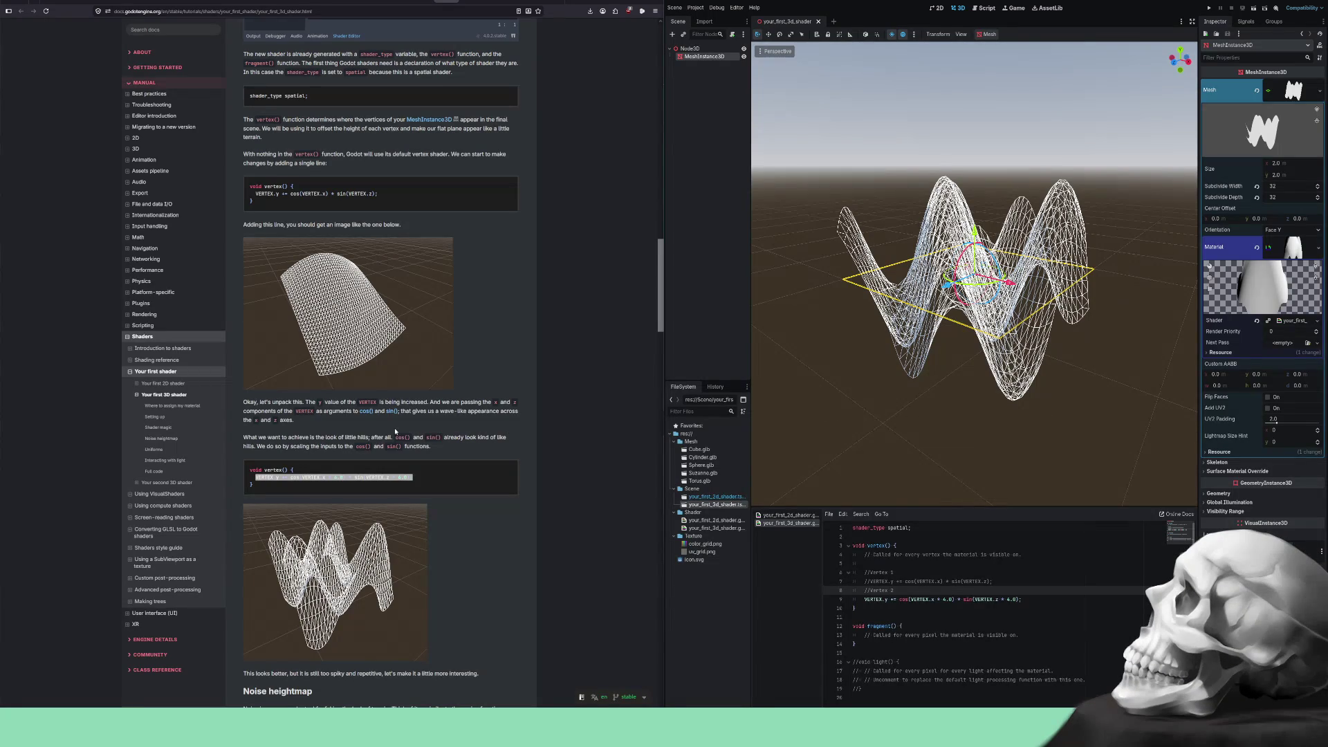
{"action": "left_click", "coordinate": [442, 473]}
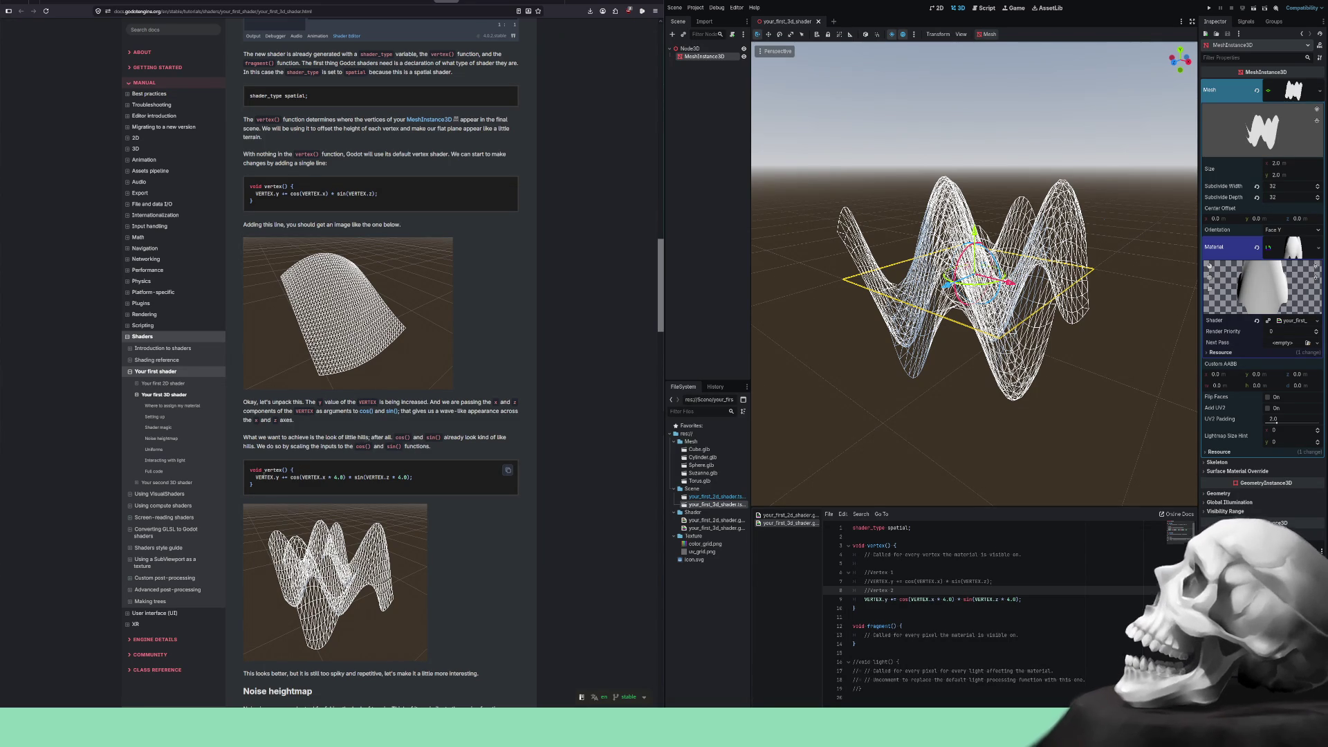
{"action": "left_click_drag", "start_coordinate": [301, 477], "coordinate": [322, 477]}
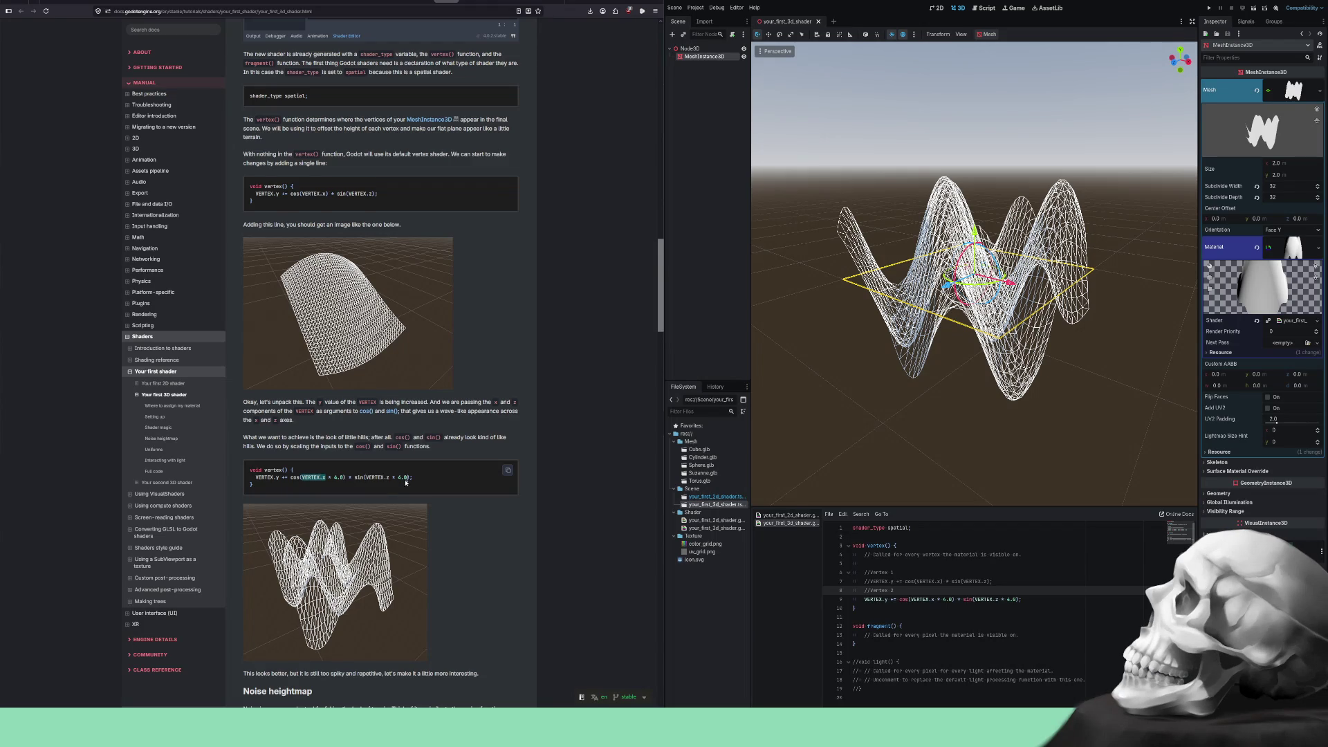
- Scroll the tutorial down to the Noise heightmap section and deselect the MeshInstance3D
{"action": "scroll", "coordinate": [437, 468], "scroll_direction": "down", "scroll_amount": 3}
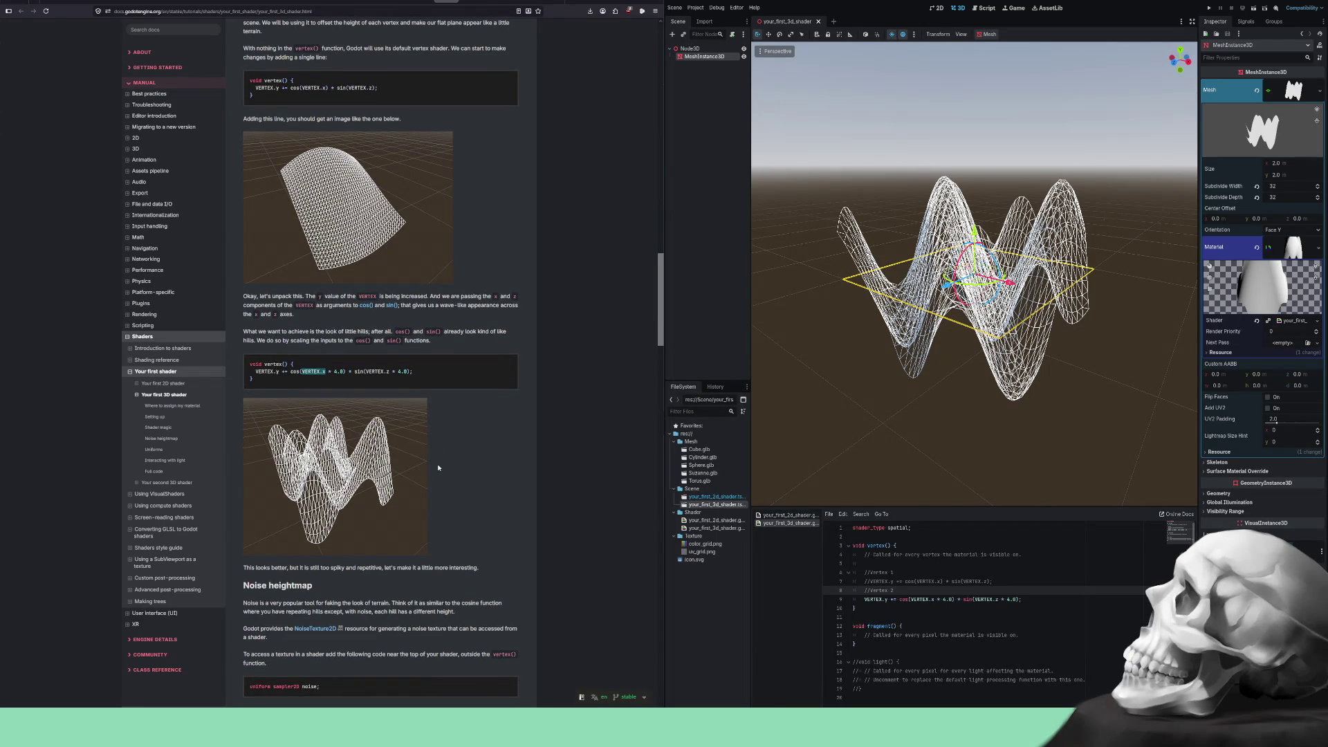
{"action": "scroll", "coordinate": [438, 468], "scroll_direction": "down", "scroll_amount": 2}
{"action": "scroll", "coordinate": [301, 492], "scroll_direction": "down", "scroll_amount": 1}
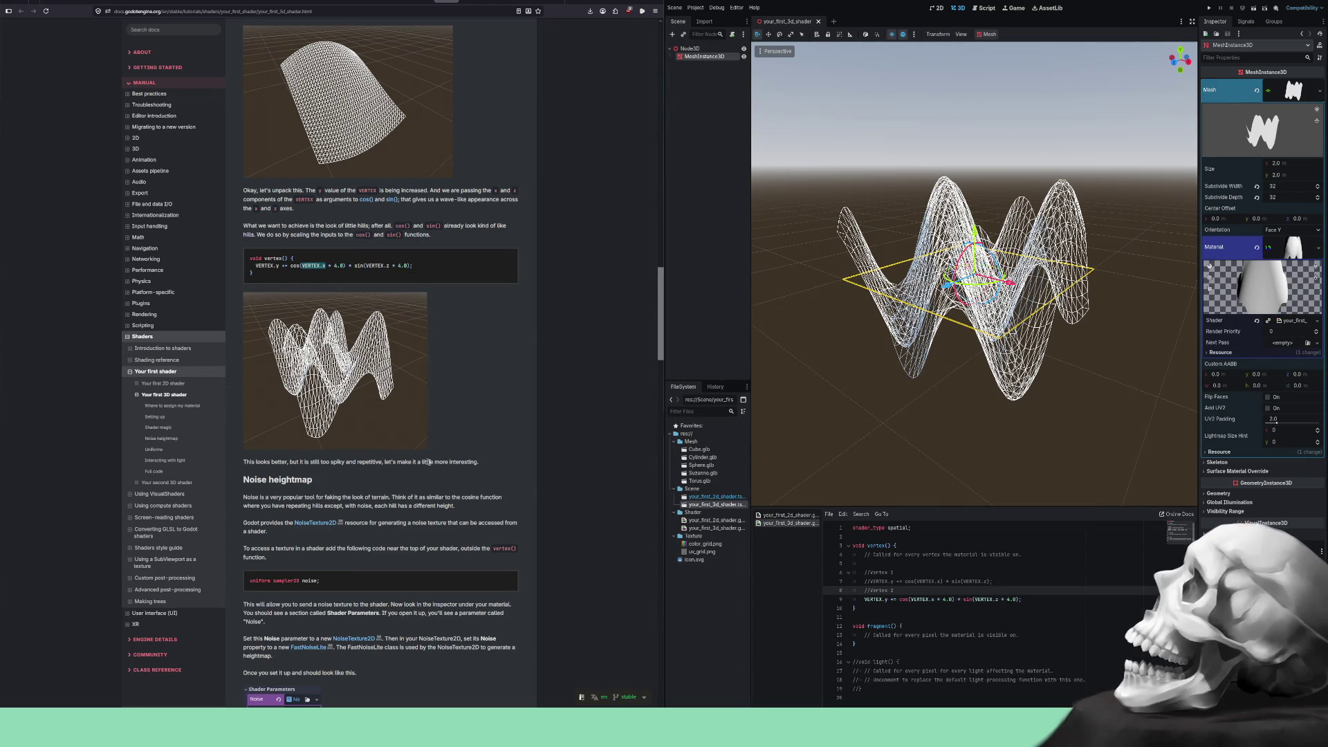
{"action": "scroll", "coordinate": [377, 457], "scroll_direction": "down", "scroll_amount": 3}
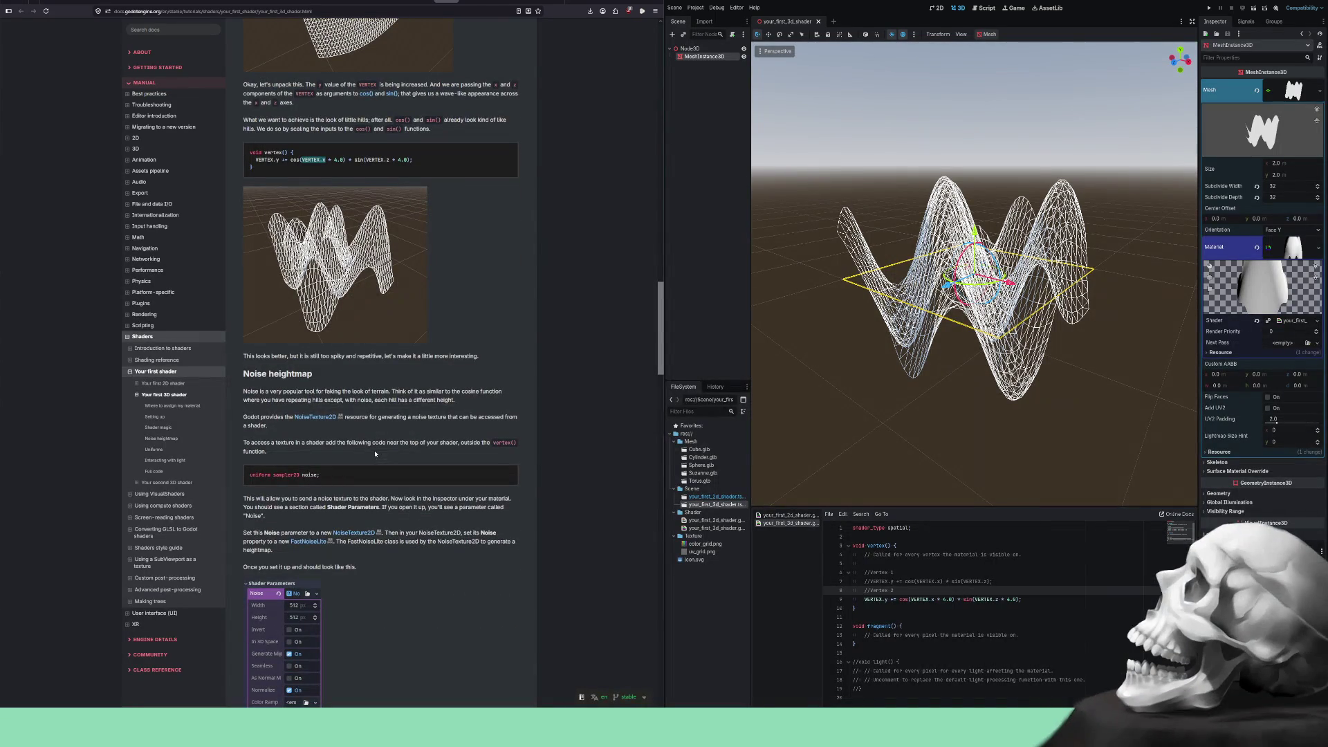
{"action": "scroll", "coordinate": [407, 439], "scroll_direction": "down", "scroll_amount": 2}
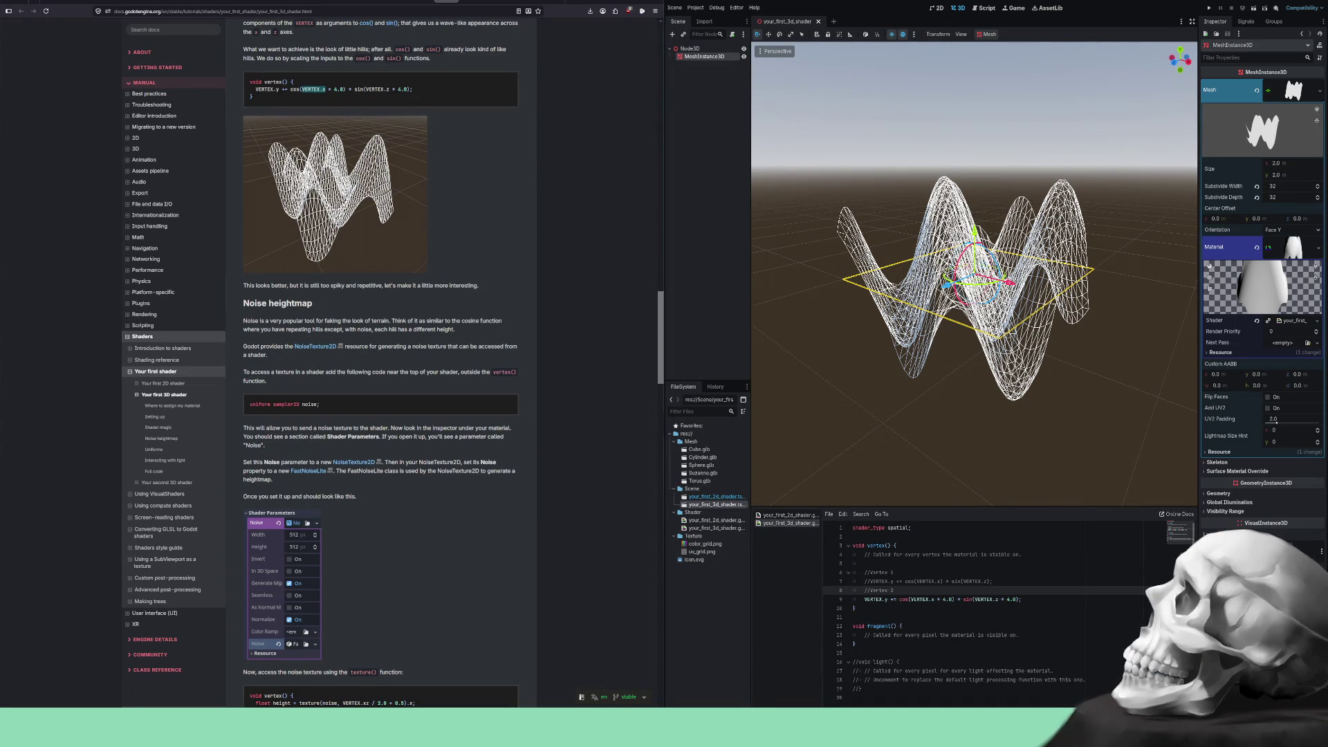
{"action": "mouse_move", "coordinate": [962, 401]}
{"action": "left_mouse_down"}
{"action": "mouse_move", "coordinate": [869, 483]}
{"action": "mouse_move", "coordinate": [881, 454]}
{"action": "left_mouse_up"}
{"action": "type", "text": "2"}
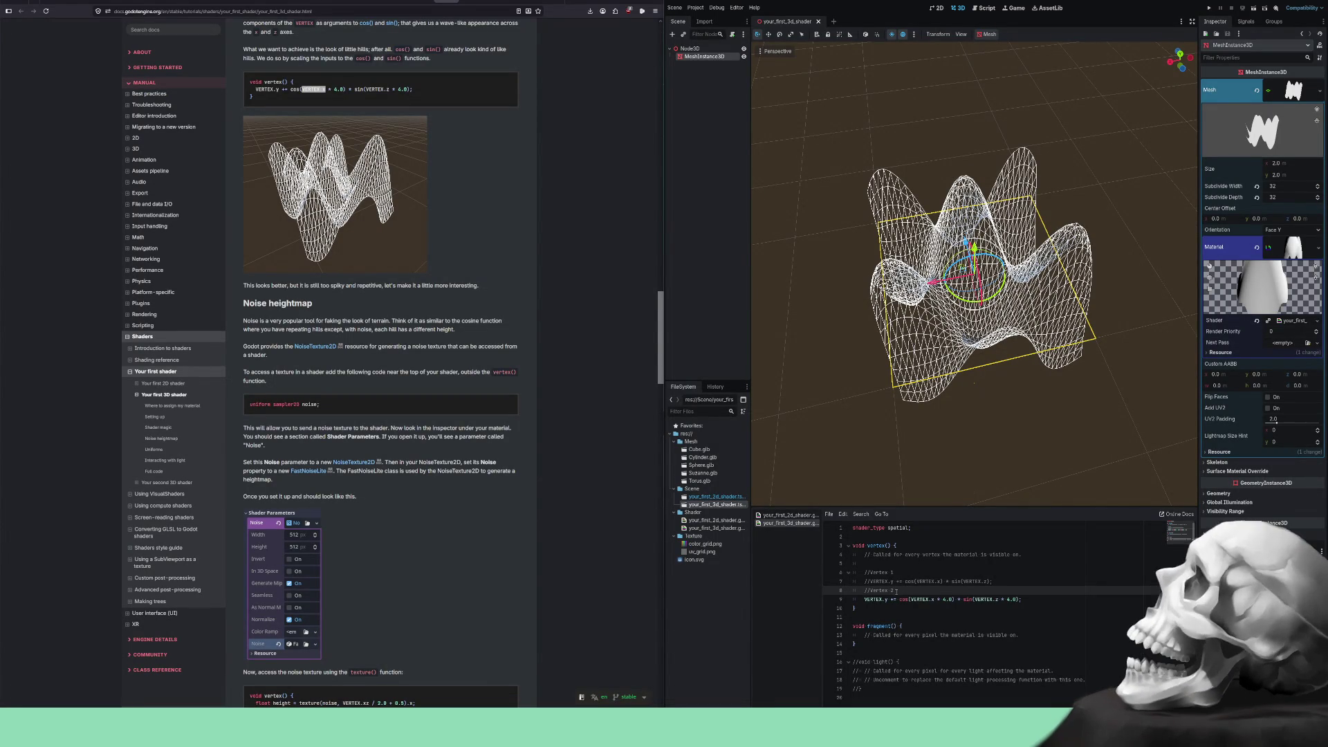
{"action": "left_click", "coordinate": [945, 448]}
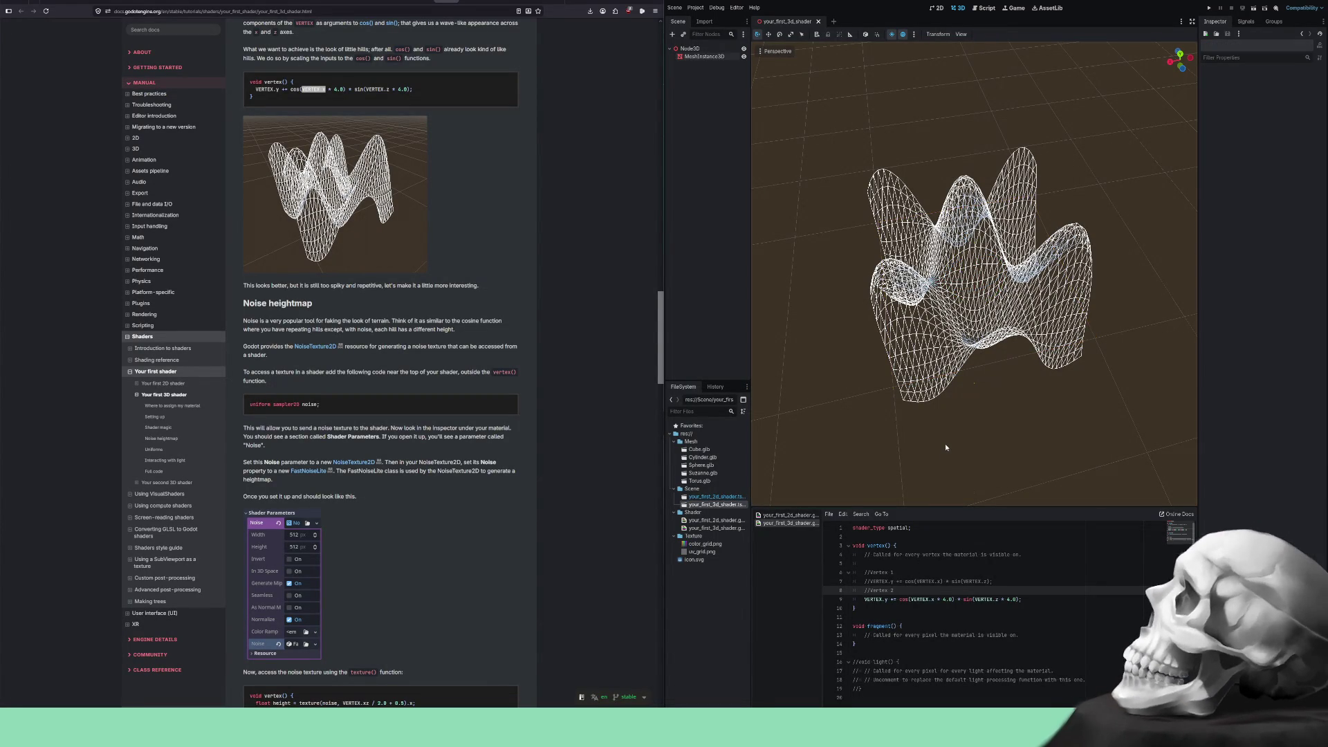
{"action": "mouse_move", "coordinate": [962, 443]}
{"action": "left_mouse_down"}
{"action": "mouse_move", "coordinate": [996, 431]}
{"action": "mouse_move", "coordinate": [981, 422]}
{"action": "left_mouse_up"}
{"action": "key", "text": "KP_7"}
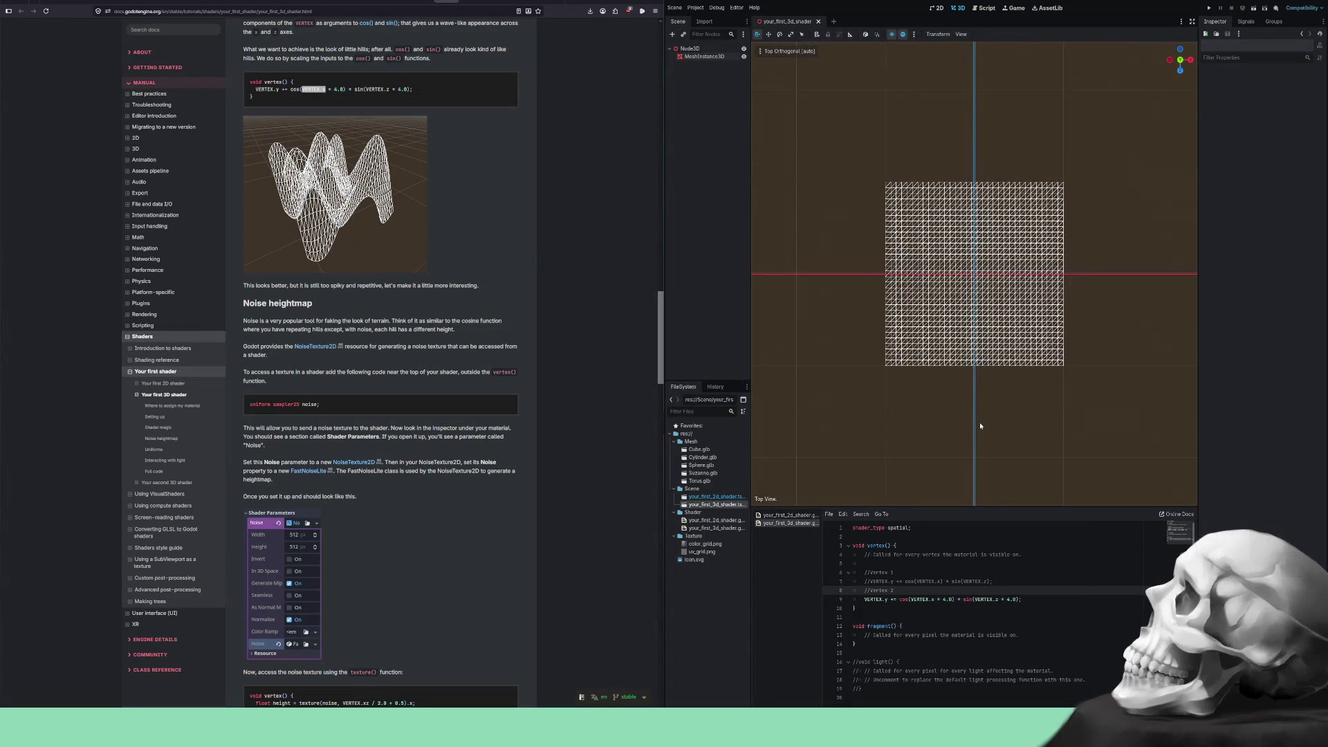
{"action": "key", "text": "KP_1"}
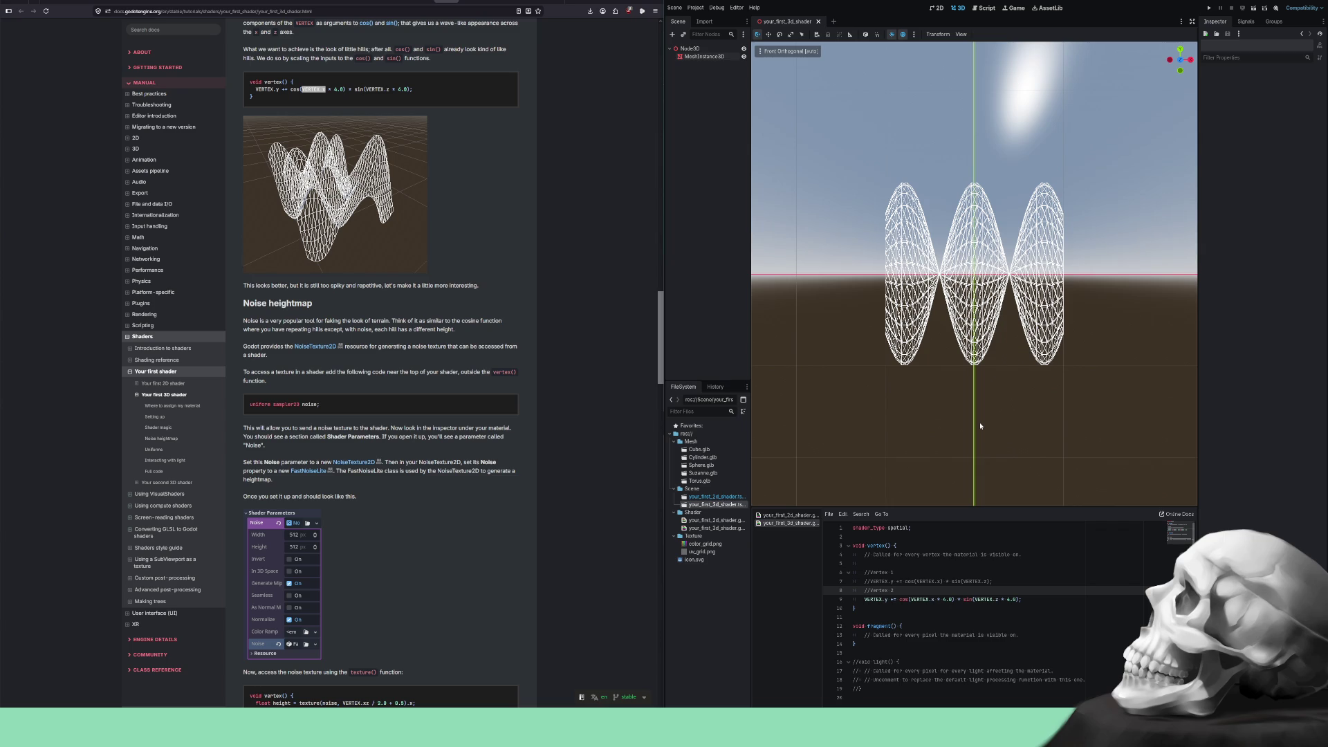
{"action": "left_click_drag", "start_coordinate": [980, 422], "coordinate": [922, 468]}
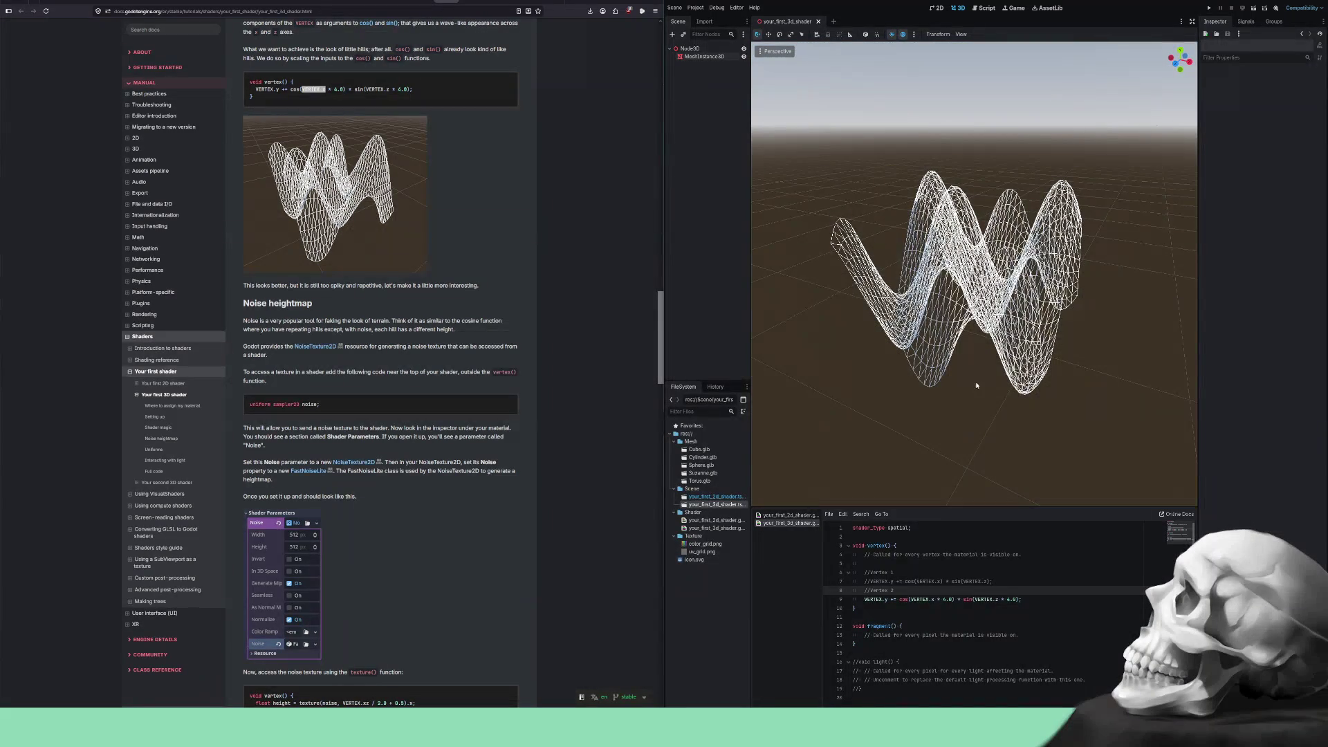
{"action": "left_click", "coordinate": [969, 290]}
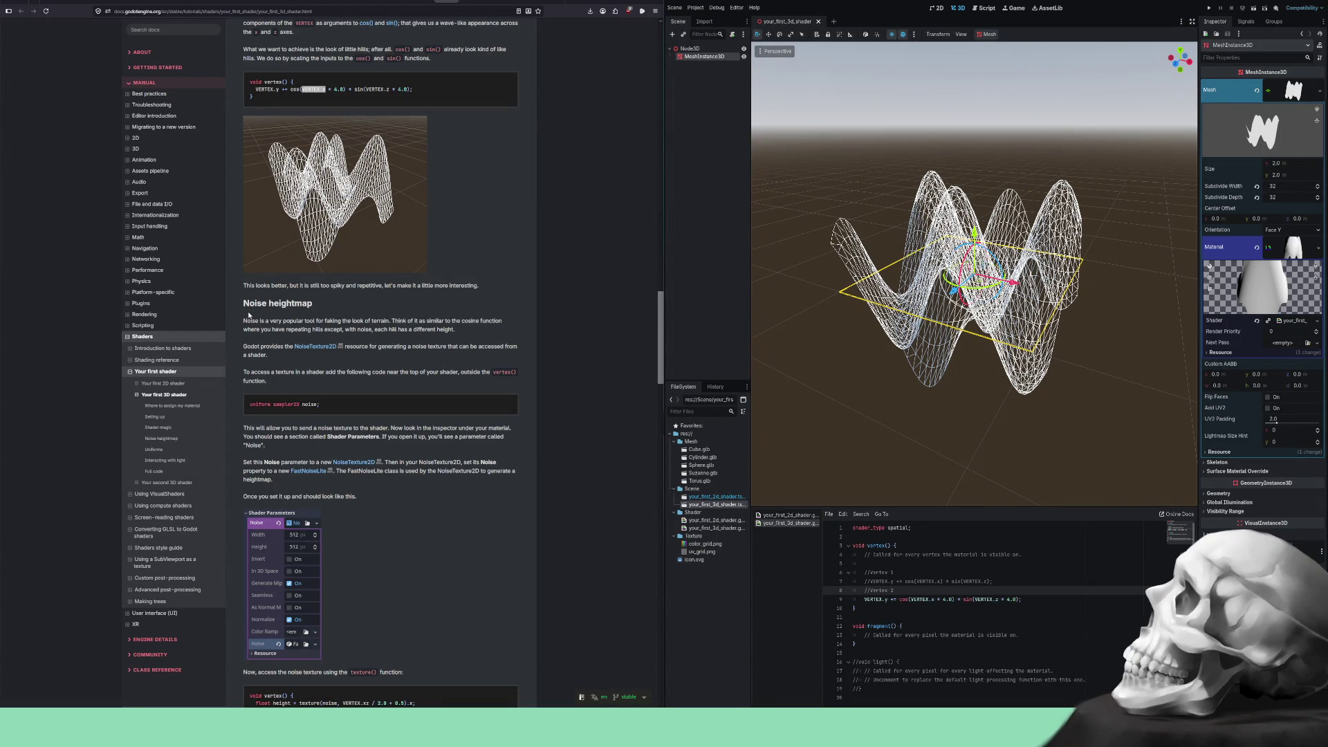
- Read the Noise heightmap paragraphs and select the 'uniform sampler2D noise;' line in the docs
{"action": "left_click_drag", "start_coordinate": [244, 321], "coordinate": [476, 321]}
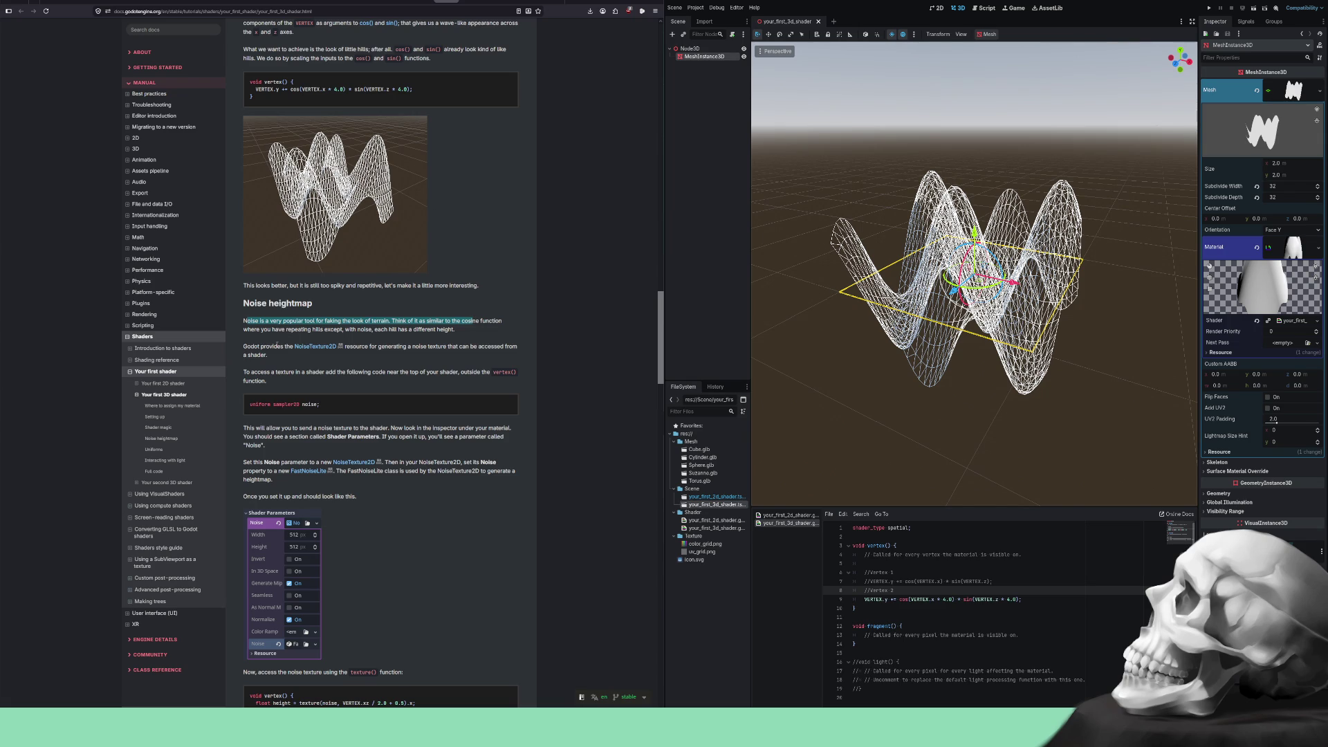
{"action": "left_click", "coordinate": [245, 371]}
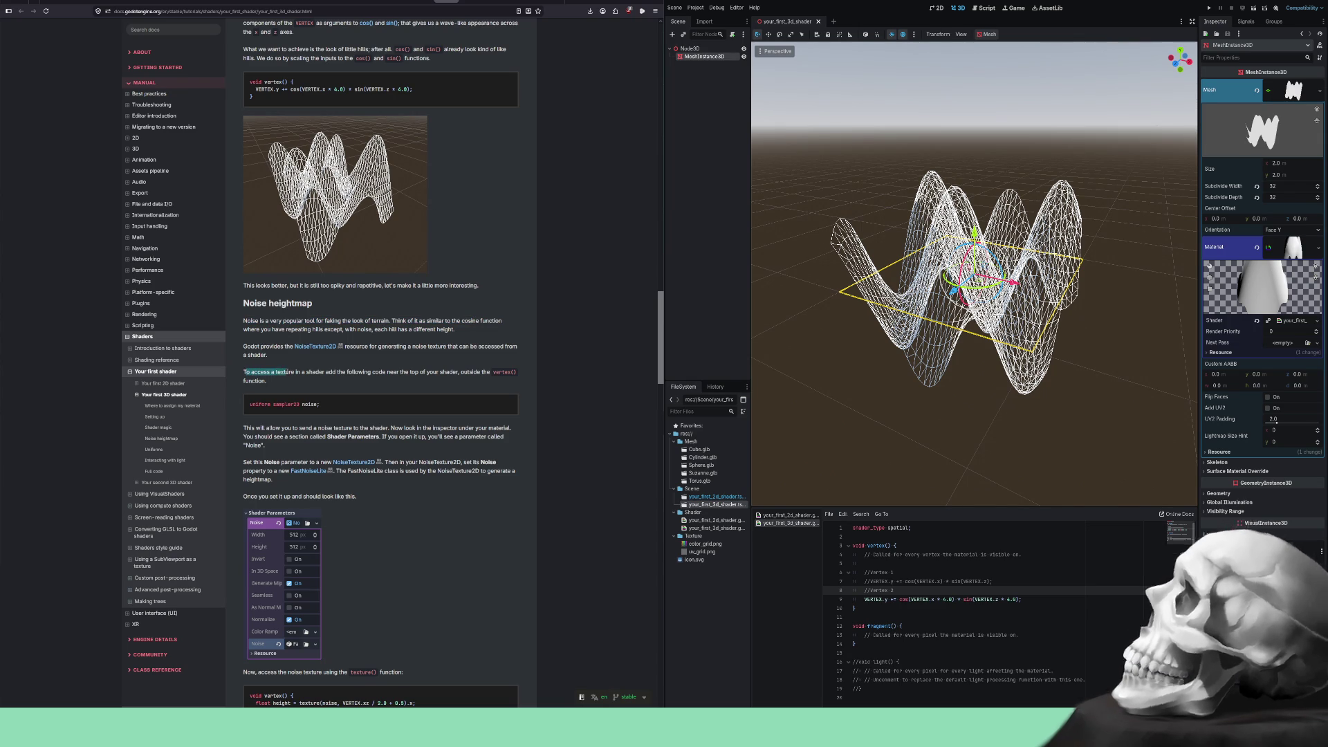
{"action": "left_click_drag", "start_coordinate": [306, 364], "coordinate": [483, 371]}
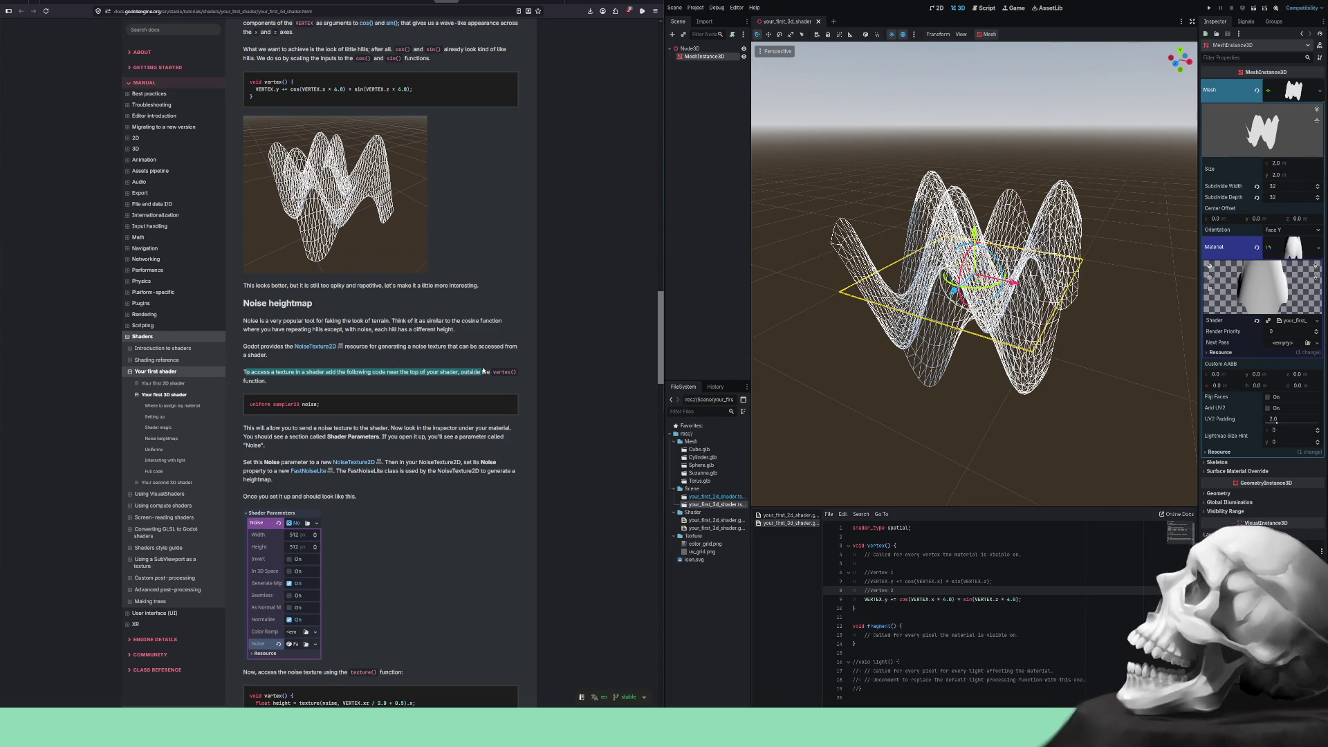
{"action": "left_click_drag", "start_coordinate": [321, 405], "coordinate": [250, 405]}
{"action": "key", "text": "ctrl+c"}
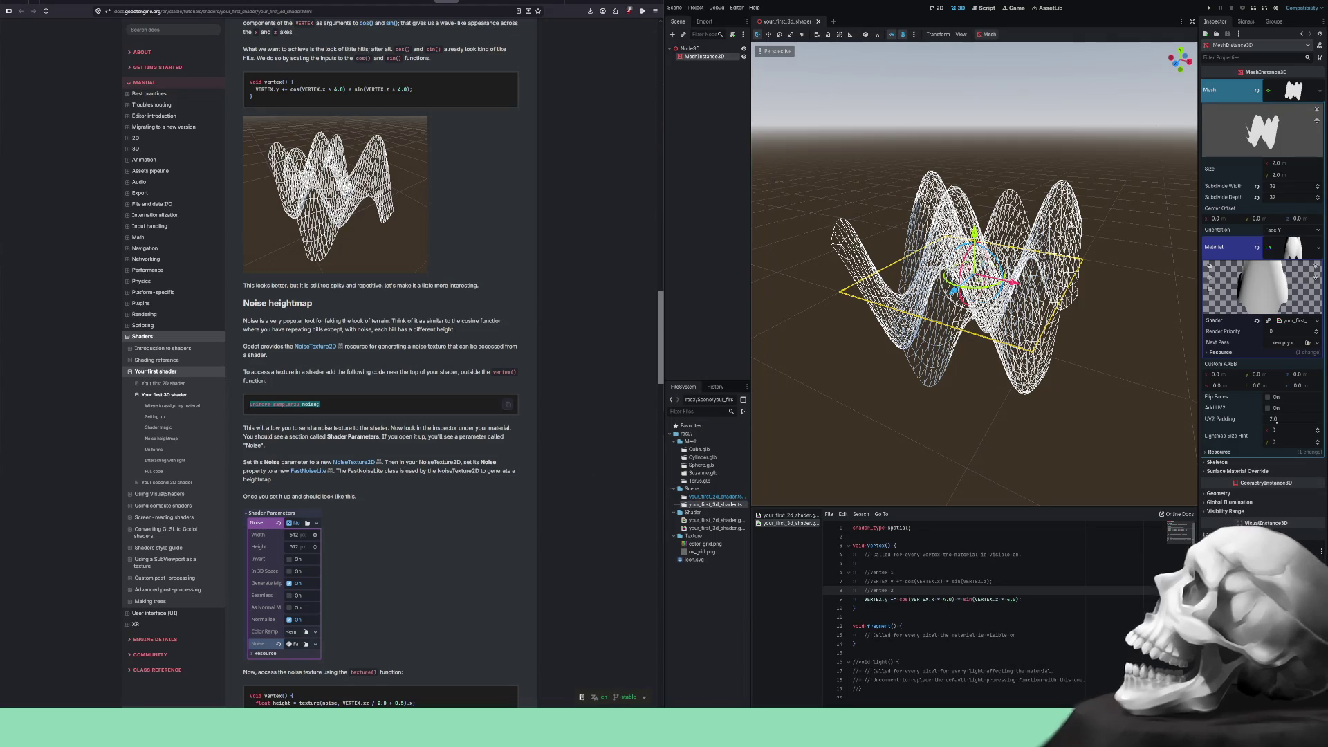
{"action": "left_click", "coordinate": [893, 536]}
- Paste 'uniform sampler2D noise;' onto line 3 of the shader and show the Noise shader parameter
{"action": "key", "text": "Return"}
{"action": "key", "text": "Return"}
{"action": "key", "text": "Up"}
{"action": "key", "text": "ctrl+v"}
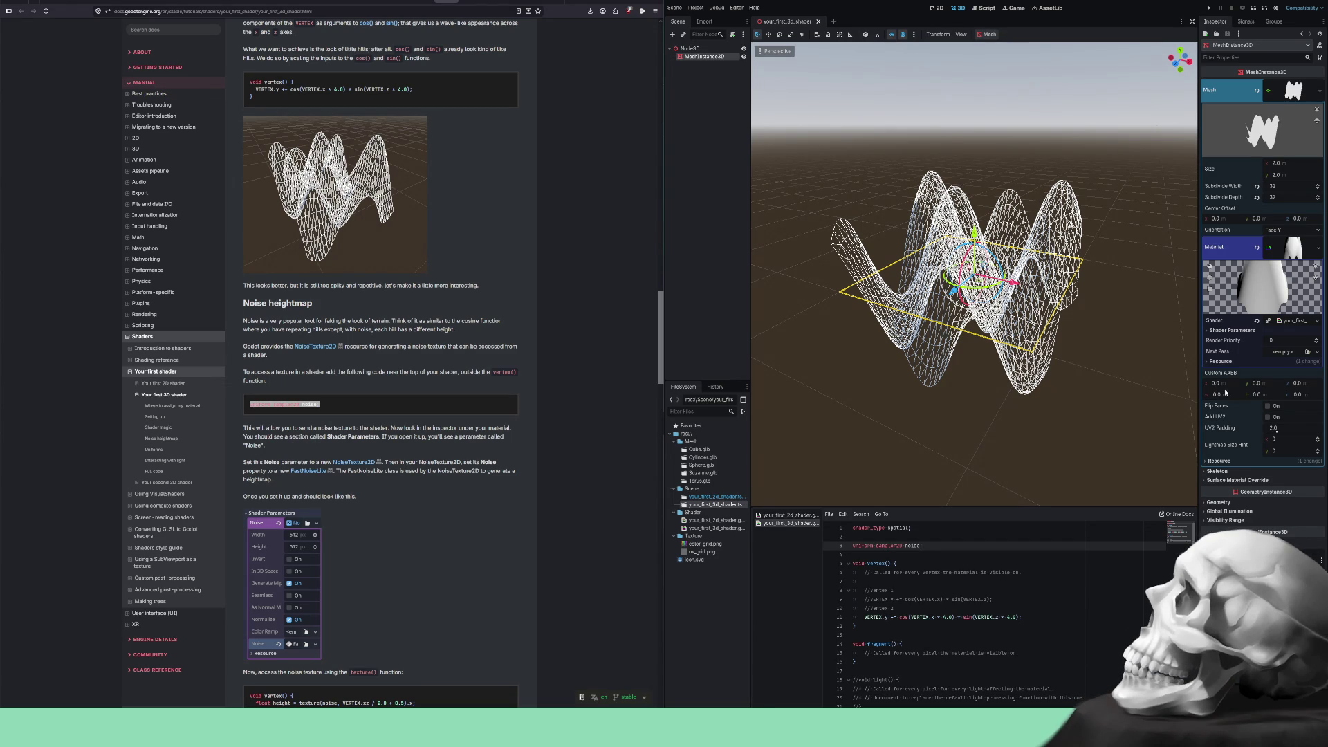
{"action": "left_click", "coordinate": [1210, 331]}
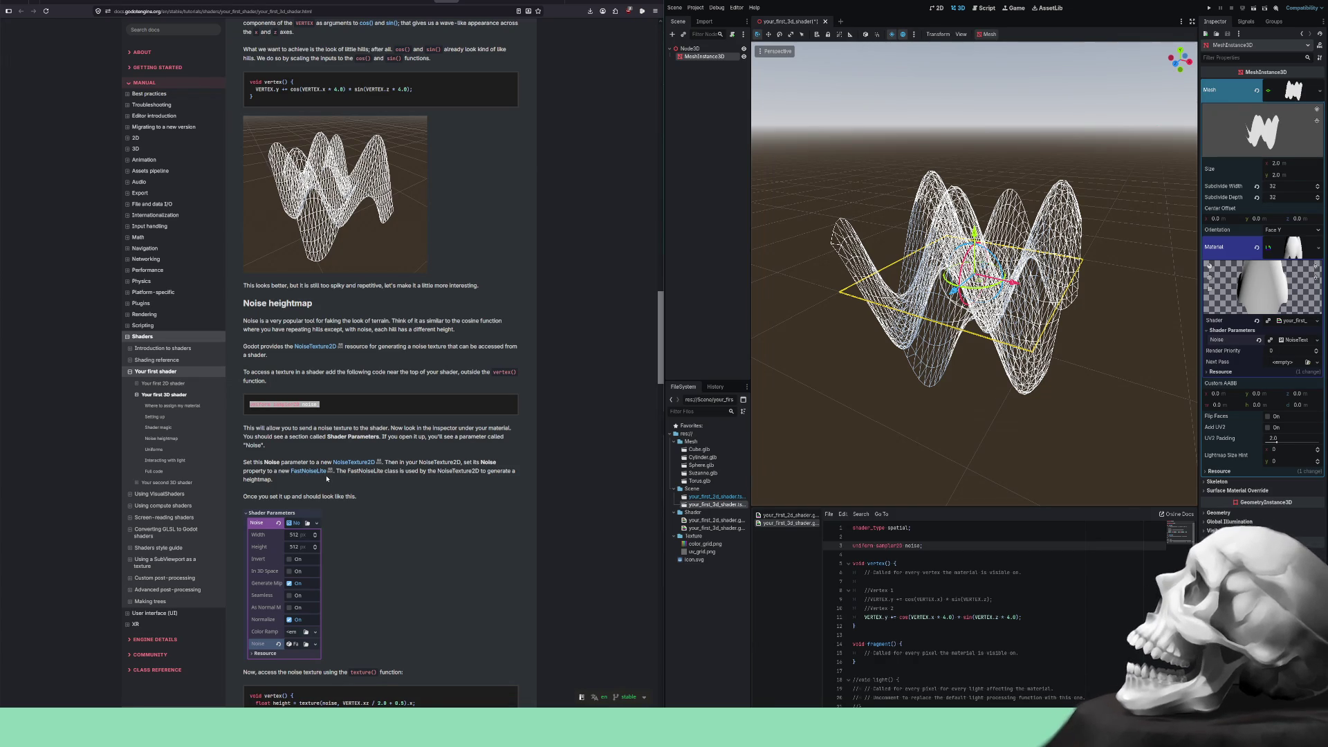
- Open the settings of the new NoiseTexture2D assigned to the Noise parameter
{"action": "left_click", "coordinate": [1290, 340]}
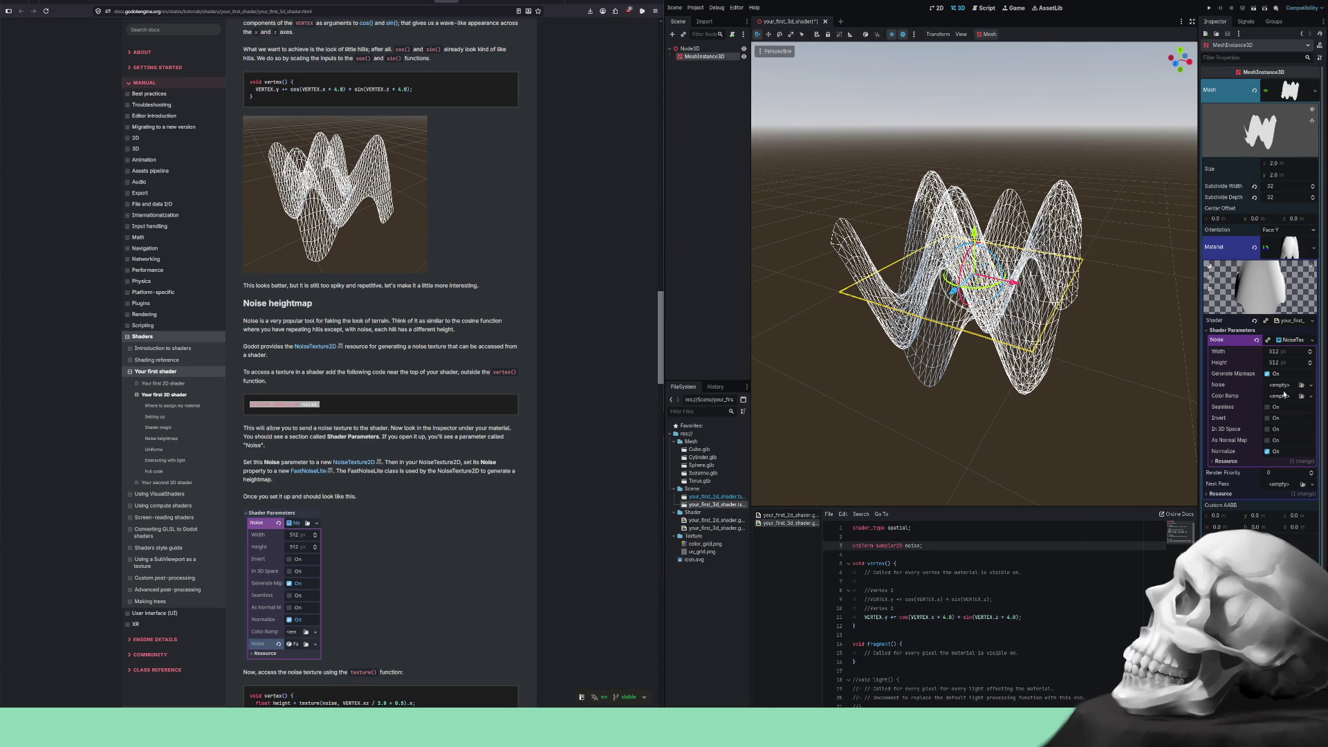
- Expand the NoiseTexture2D's Resource properties and widen the Inspector to read its 512×512 settings
{"action": "left_click", "coordinate": [1223, 462]}
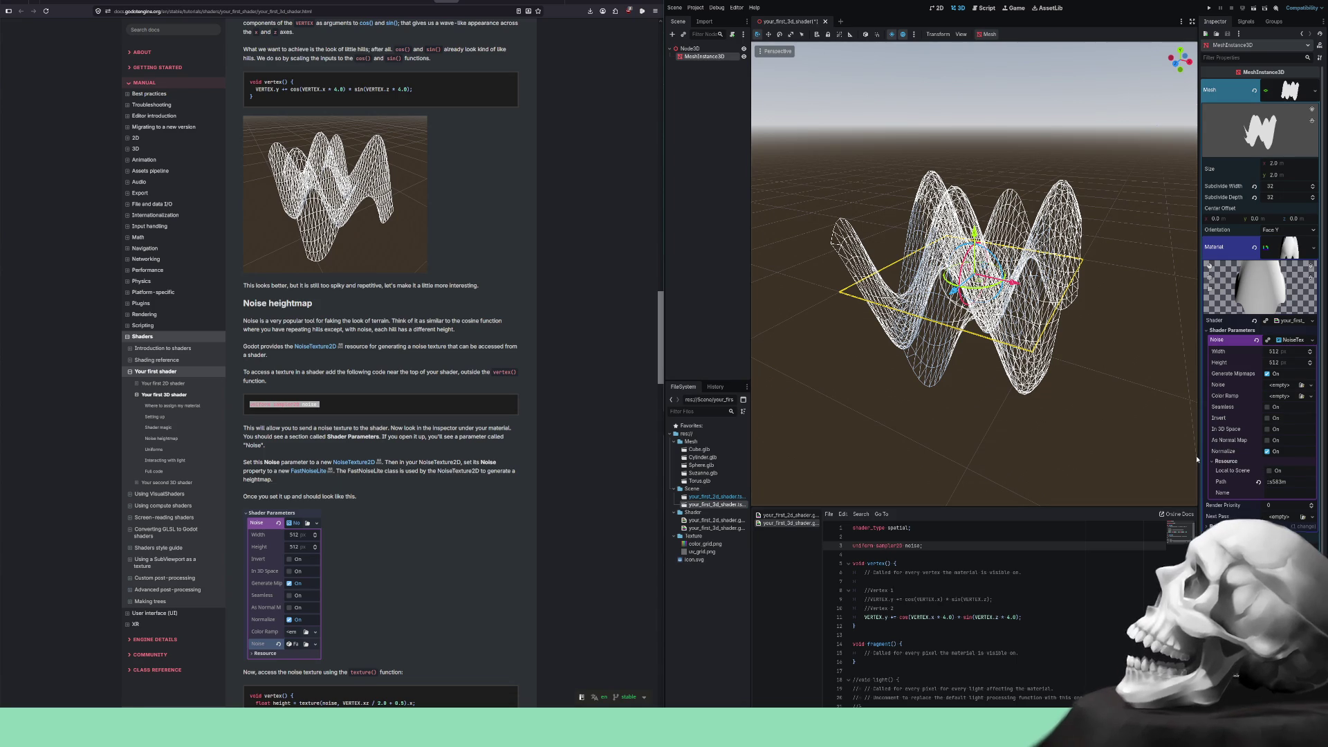
{"action": "left_click_drag", "start_coordinate": [1197, 456], "coordinate": [1163, 460]}
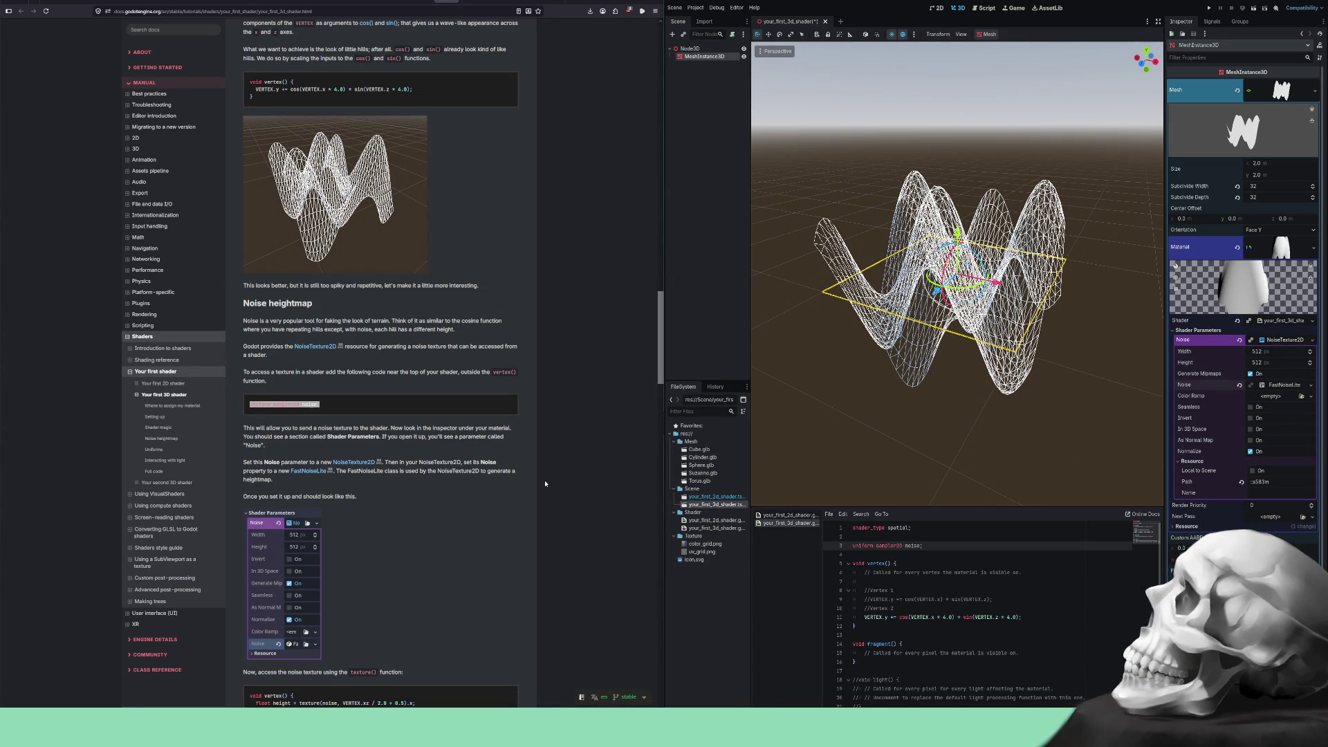
- Enlarge the shader code editor and select the noise height code in the docs
{"action": "scroll", "coordinate": [545, 483], "scroll_direction": "down", "scroll_amount": 2}
{"action": "scroll", "coordinate": [525, 478], "scroll_direction": "down", "scroll_amount": 3}
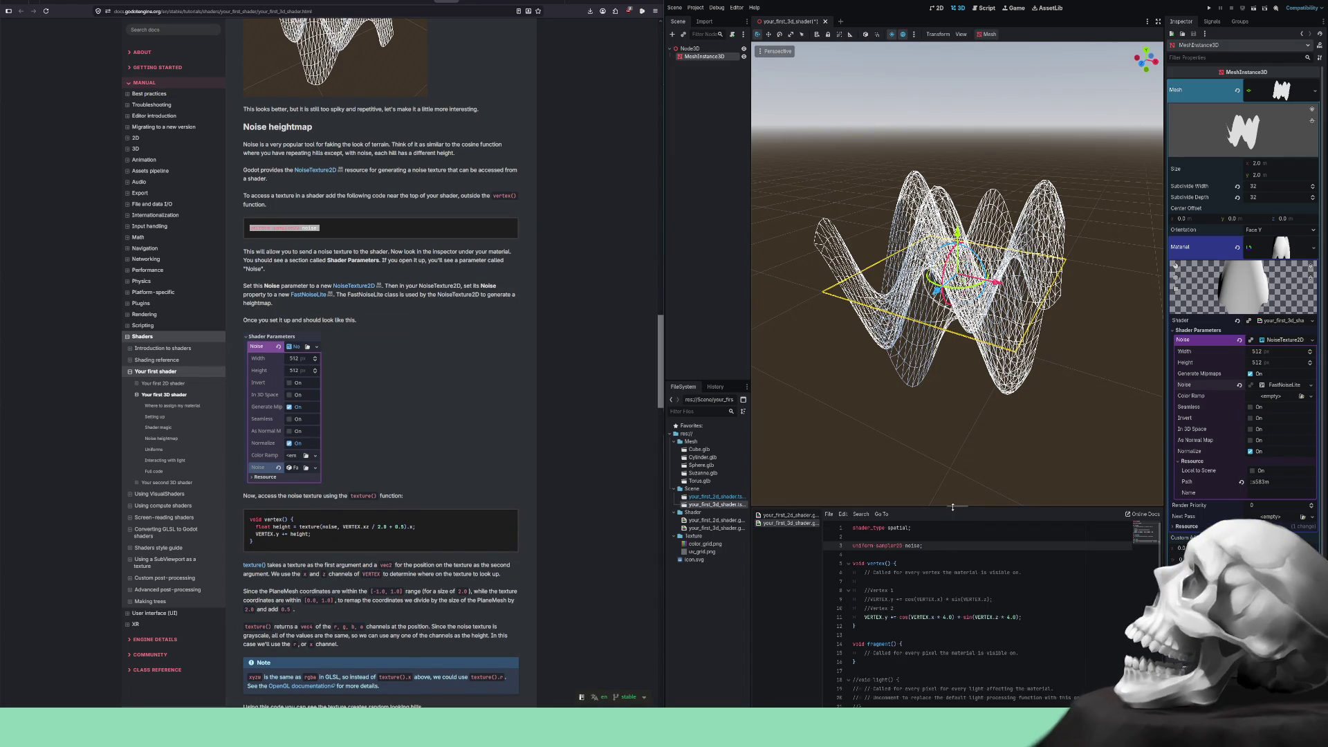
{"action": "left_click_drag", "start_coordinate": [952, 507], "coordinate": [945, 454]}
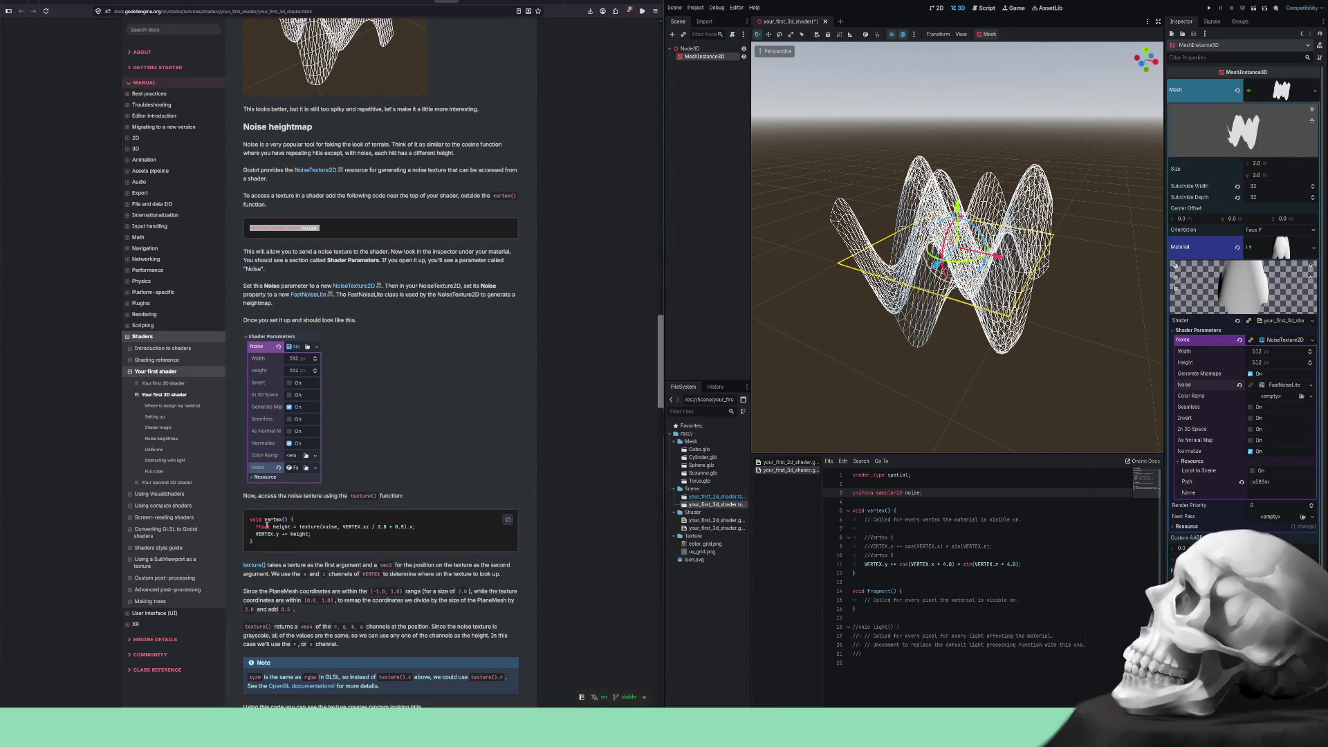
{"action": "left_click_drag", "start_coordinate": [312, 534], "coordinate": [244, 528]}
{"action": "key", "text": "ctrl+c"}
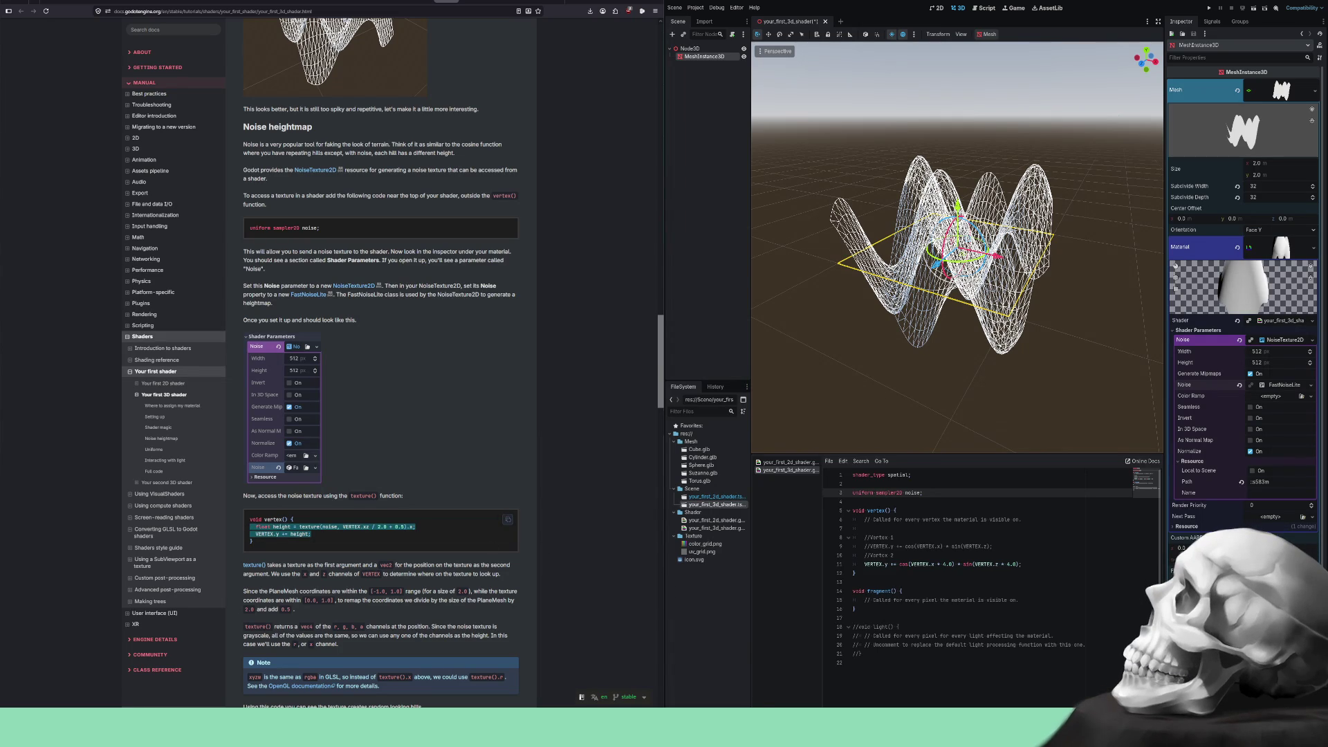
- Comment out the cos/sin wave line and paste the indented noise height lines into vertex()
{"action": "left_click", "coordinate": [1028, 565]}
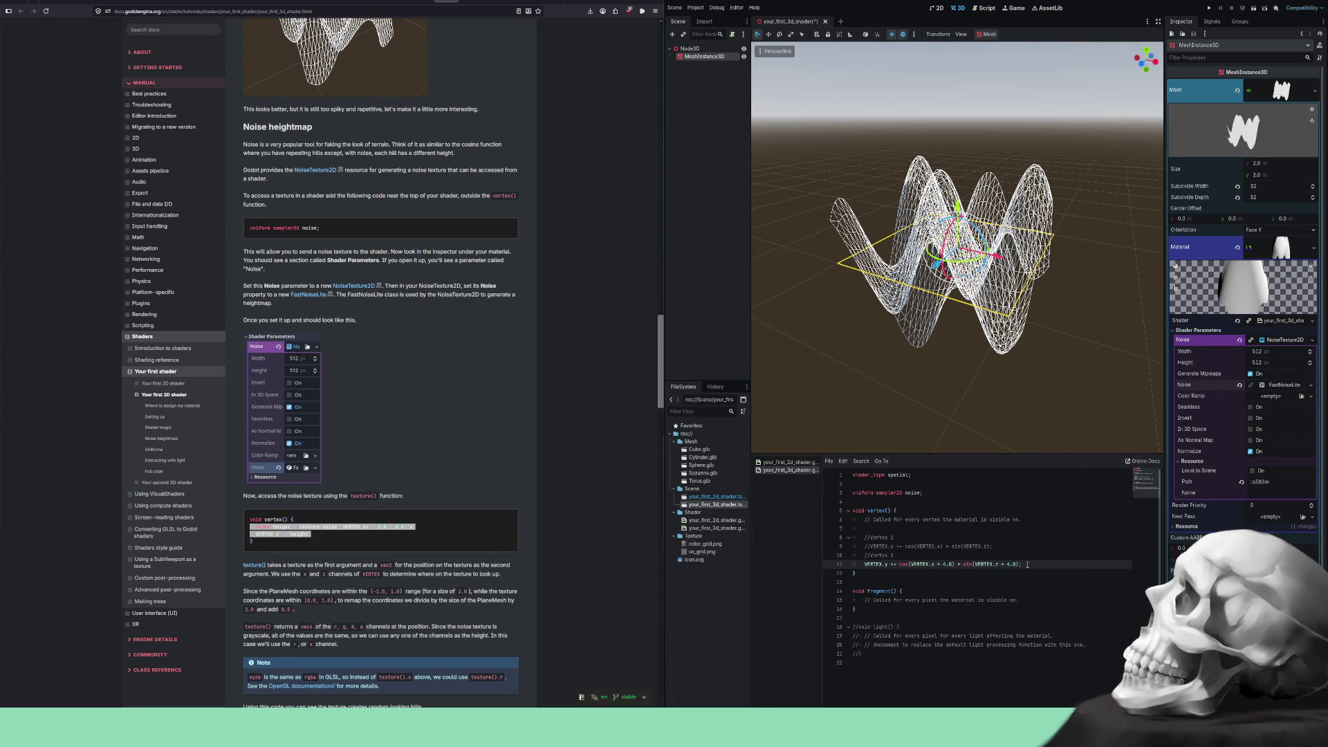
{"action": "key", "text": "ctrl+k"}
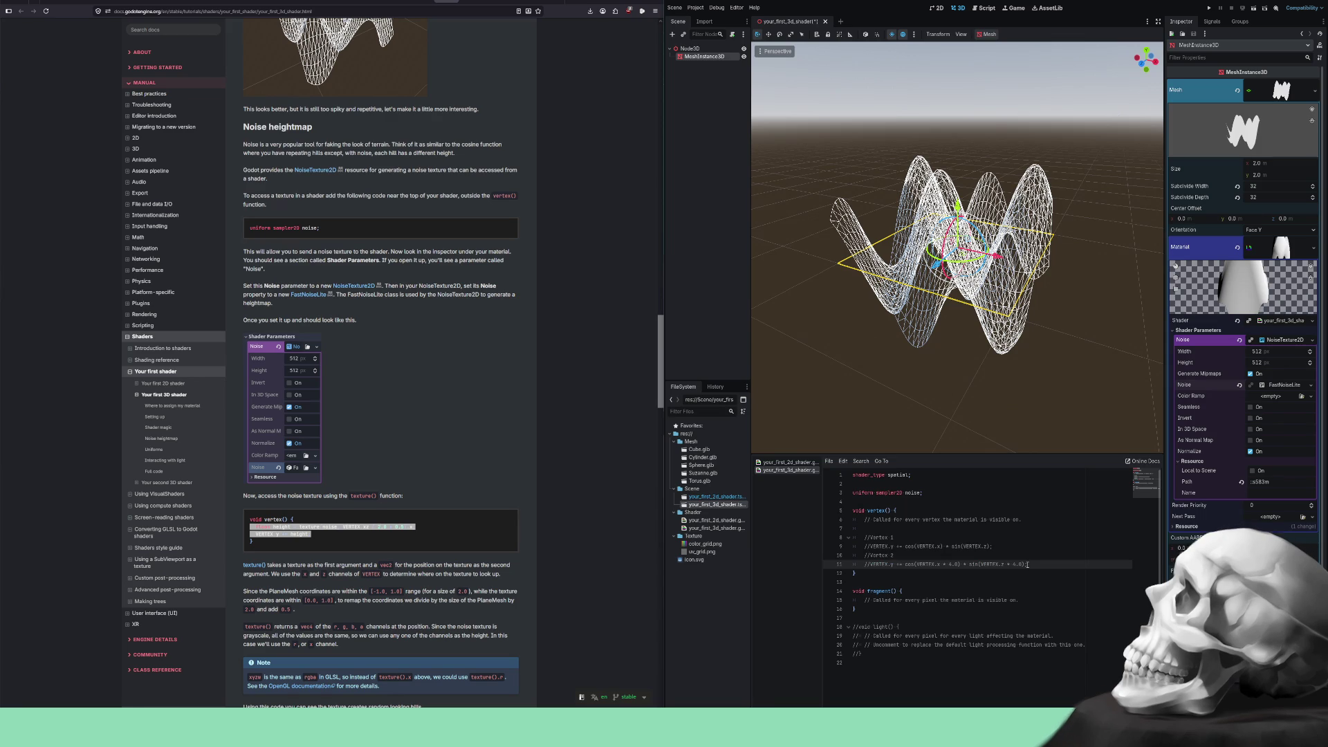
{"action": "key", "text": "Return"}
{"action": "key", "text": "Return"}
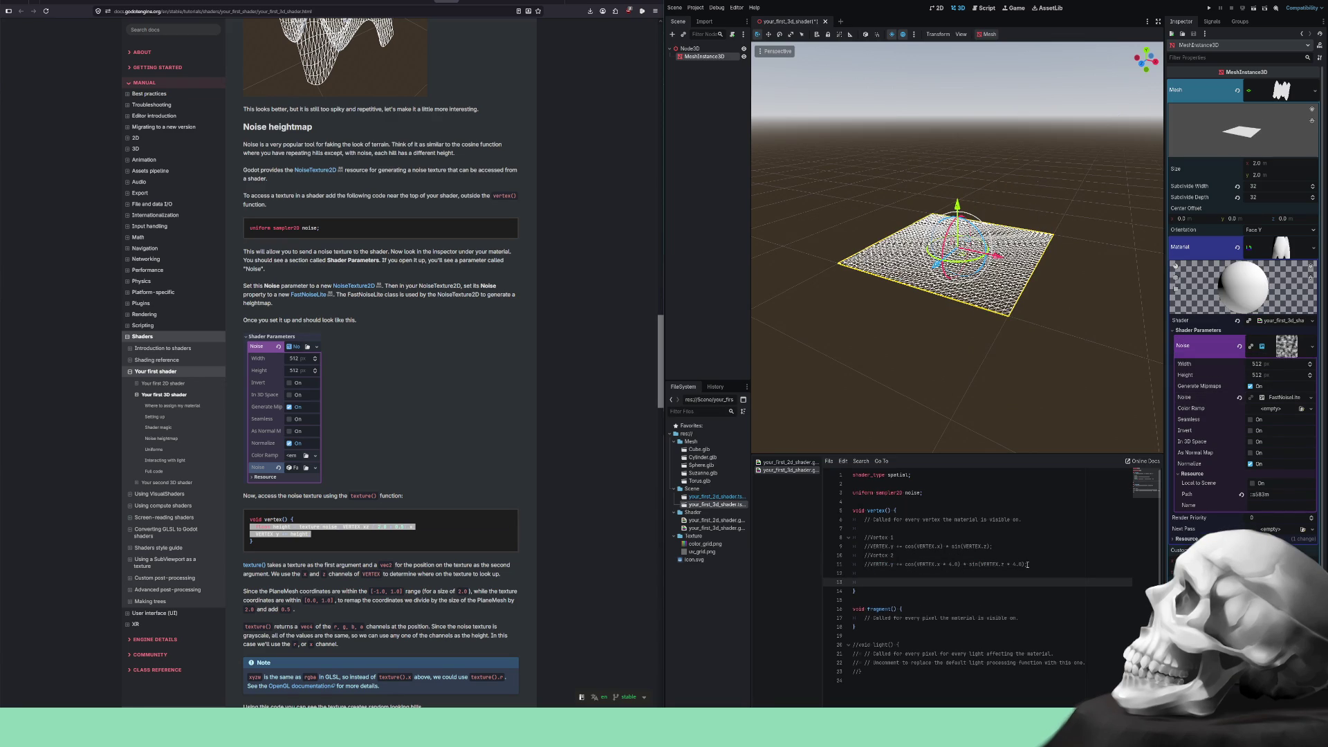
{"action": "key", "text": "ctrl+v"}
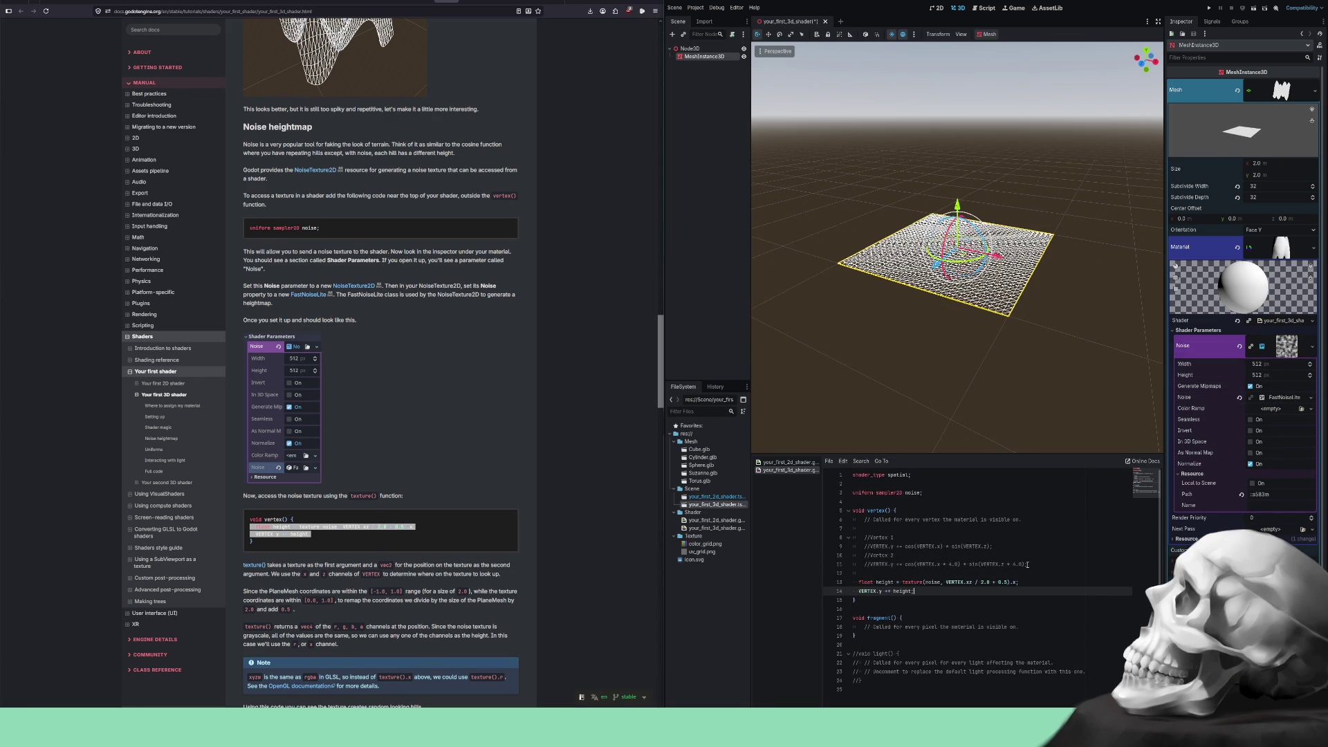
{"action": "key", "text": "shift+Up"}
{"action": "key", "text": "Home"}
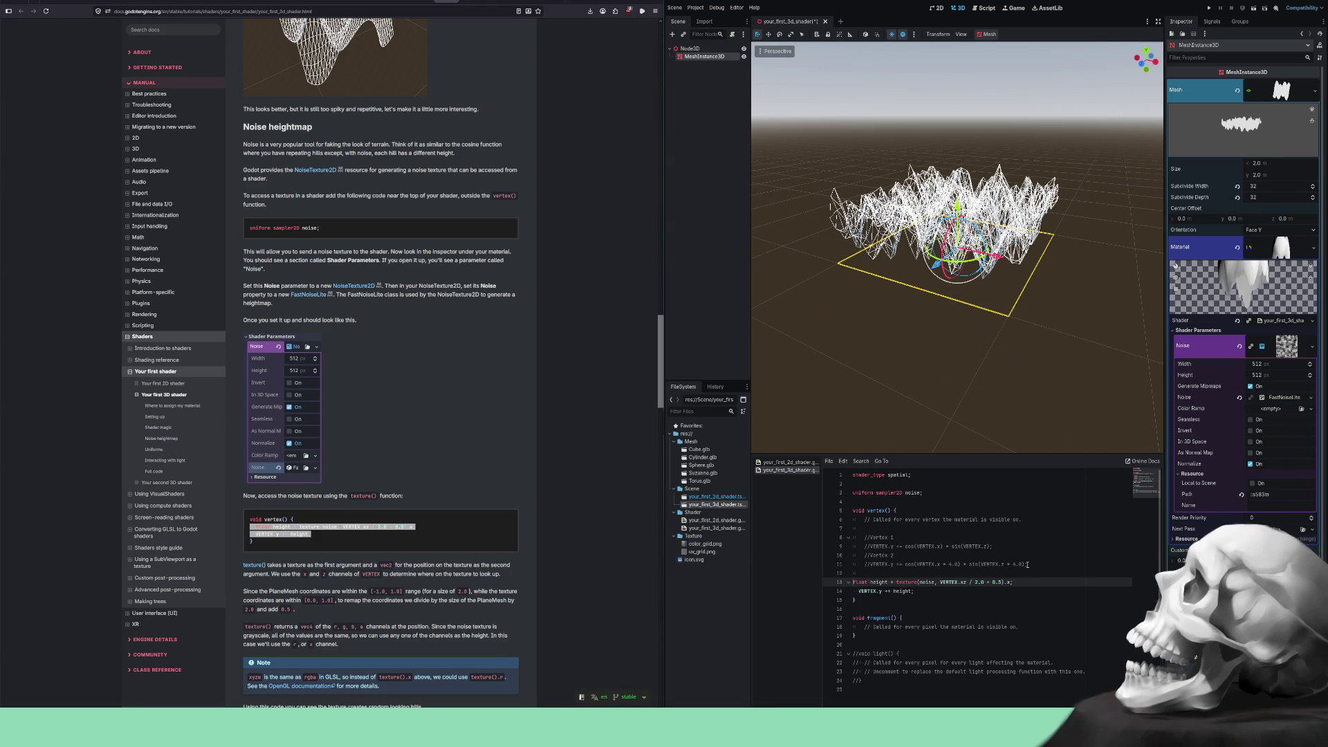
{"action": "key", "text": "Tab"}
{"action": "key", "text": "Down"}
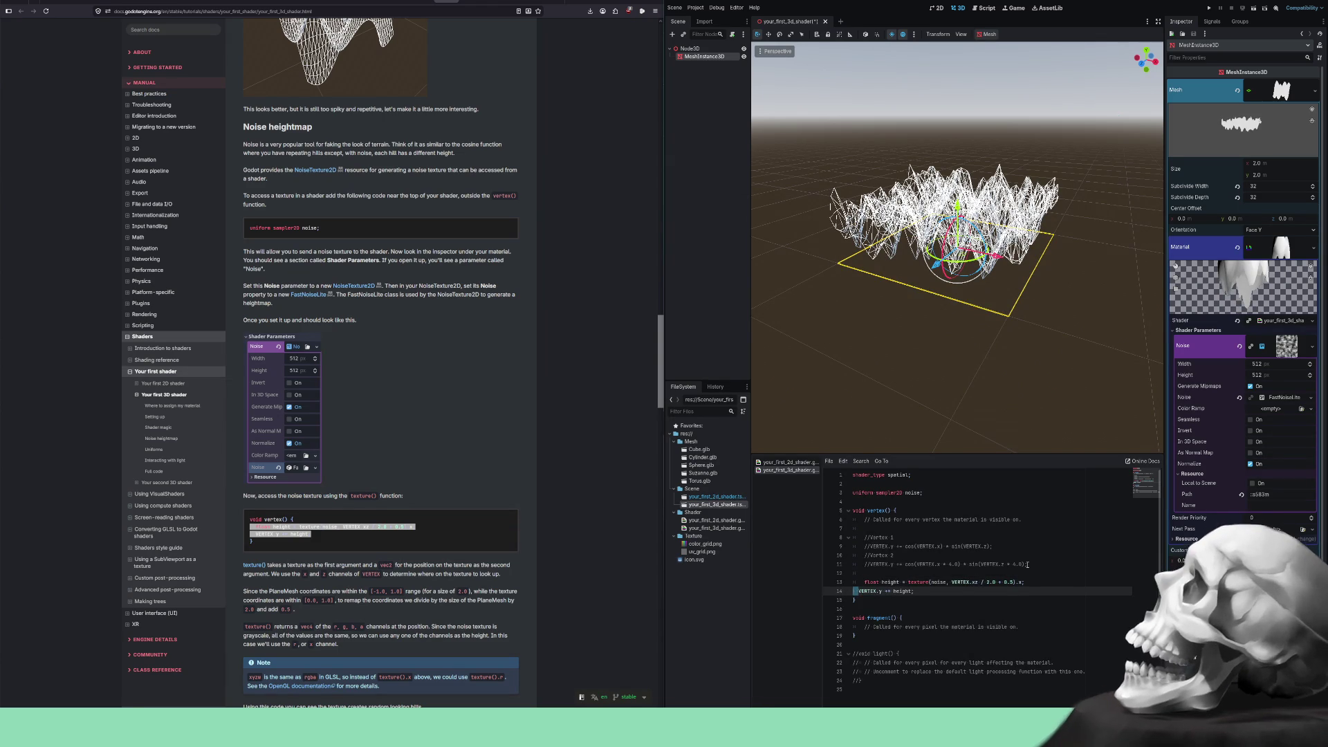
{"action": "key", "text": "Tab"}
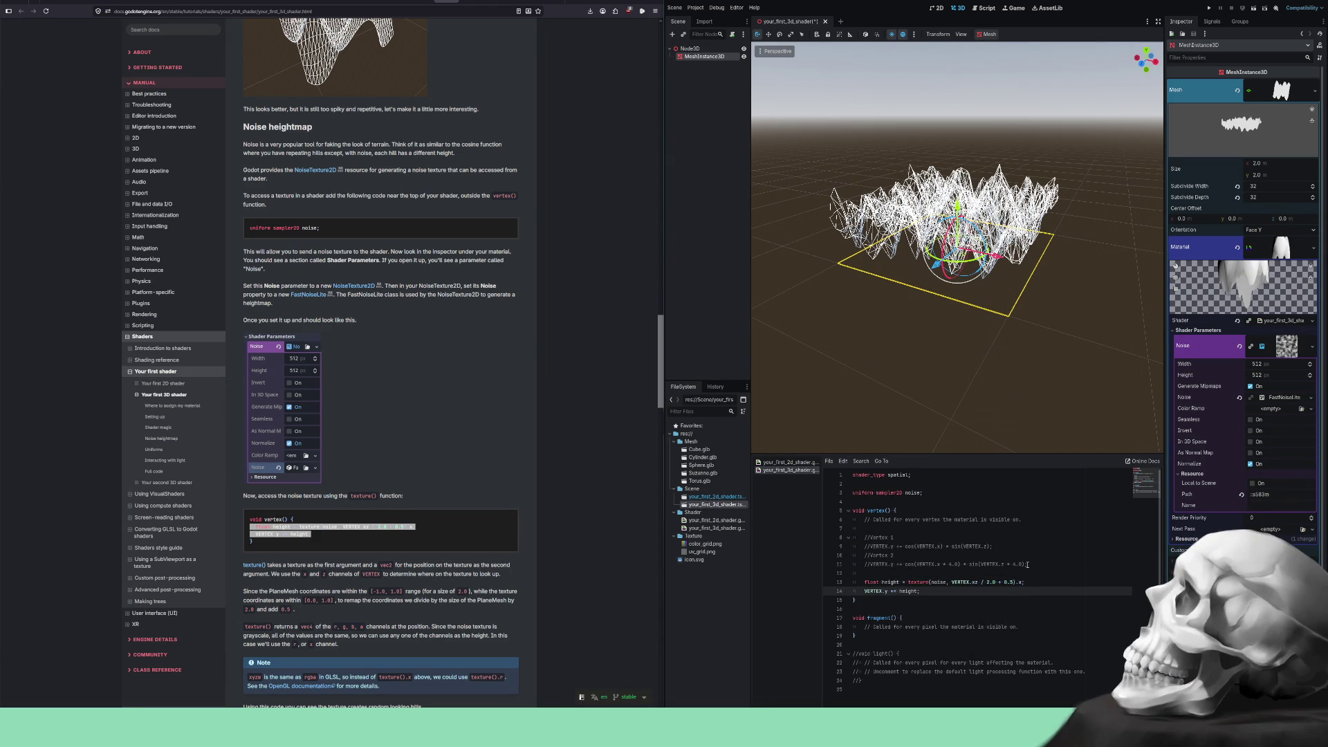
{"action": "mouse_move", "coordinate": [1028, 331]}
{"action": "left_mouse_down"}
{"action": "mouse_move", "coordinate": [1018, 374]}
{"action": "mouse_move", "coordinate": [856, 358]}
{"action": "left_mouse_up"}
- Orbit and zoom in on the spiky noise-displaced wireframe terrain from above
{"action": "mouse_move", "coordinate": [795, 342]}
{"action": "left_mouse_down"}
{"action": "mouse_move", "coordinate": [896, 380]}
{"action": "mouse_move", "coordinate": [1070, 337]}
{"action": "mouse_move", "coordinate": [960, 332]}
{"action": "mouse_move", "coordinate": [1007, 370]}
{"action": "mouse_move", "coordinate": [1129, 337]}
{"action": "mouse_move", "coordinate": [987, 342]}
{"action": "mouse_move", "coordinate": [970, 358]}
{"action": "mouse_move", "coordinate": [997, 353]}
{"action": "mouse_move", "coordinate": [1008, 332]}
{"action": "left_mouse_up"}
{"action": "scroll", "coordinate": [960, 332], "scroll_direction": "up", "scroll_amount": 5}
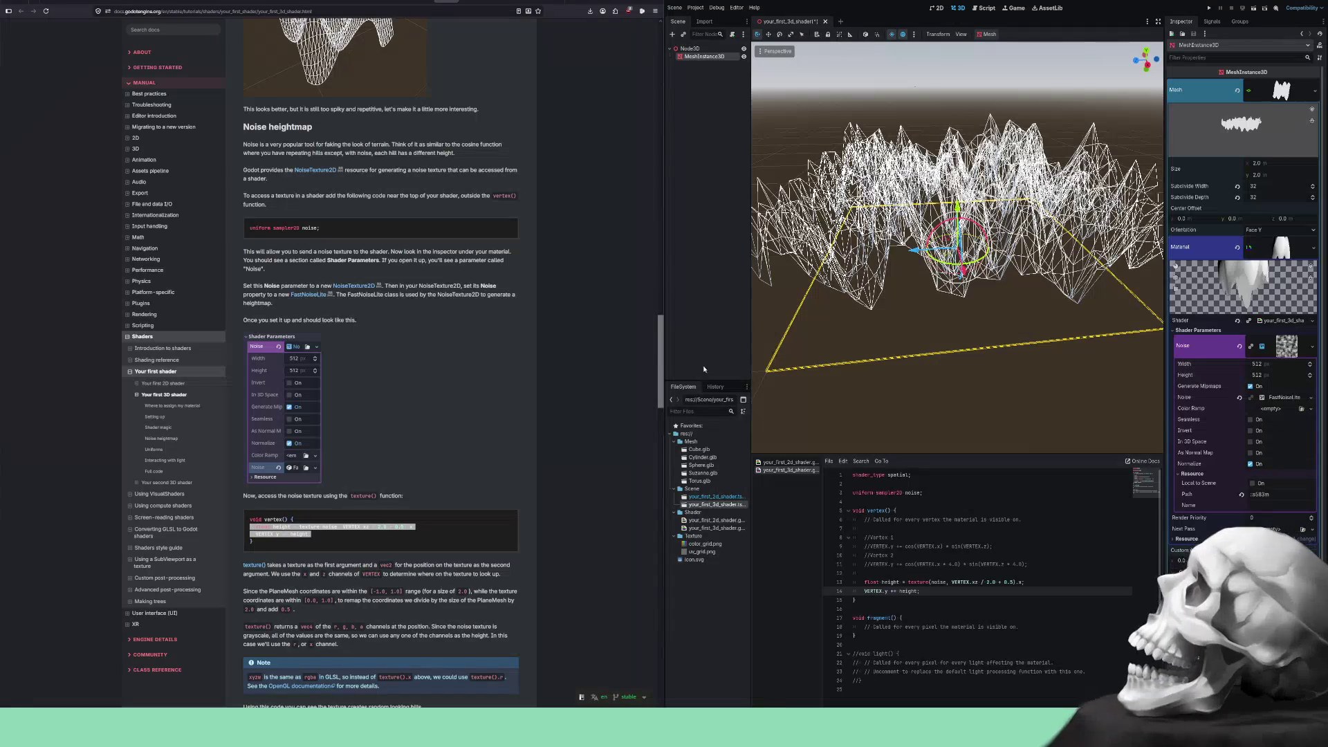
{"action": "left_click", "coordinate": [420, 429]}
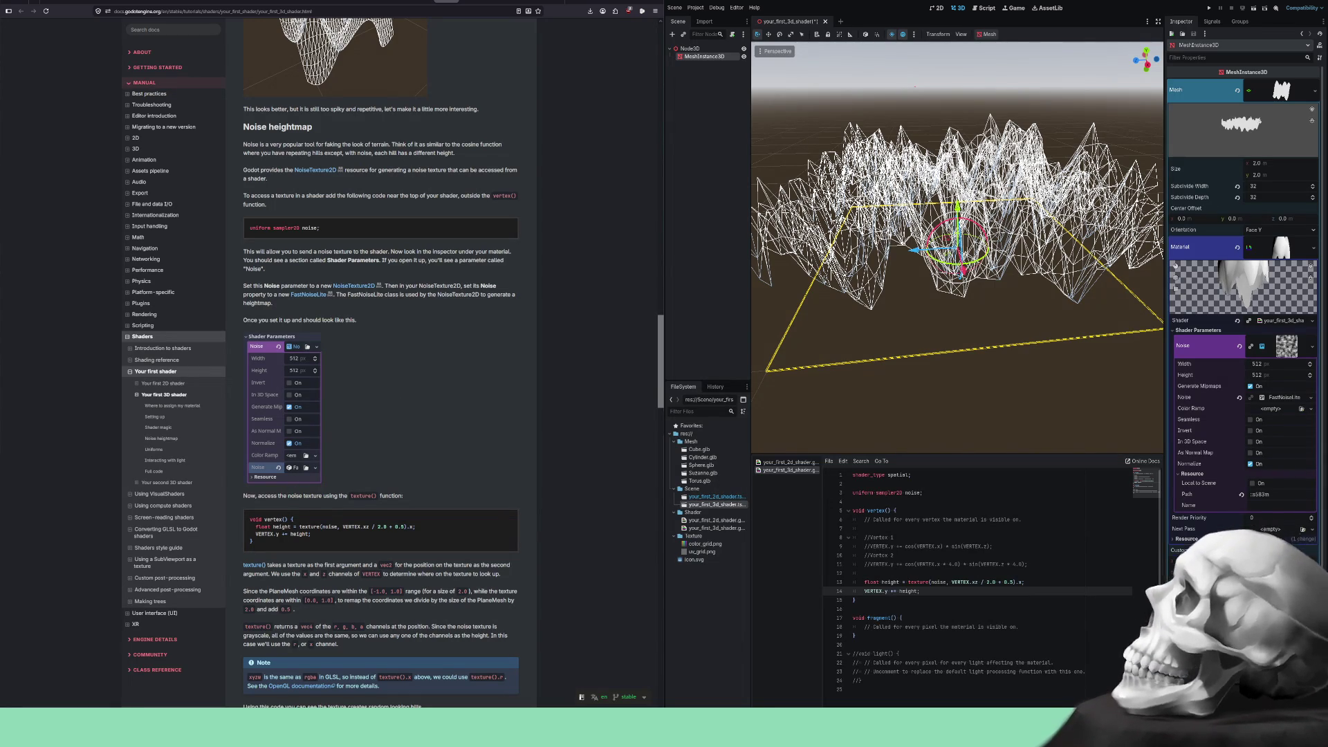
{"action": "left_click", "coordinate": [910, 576]}
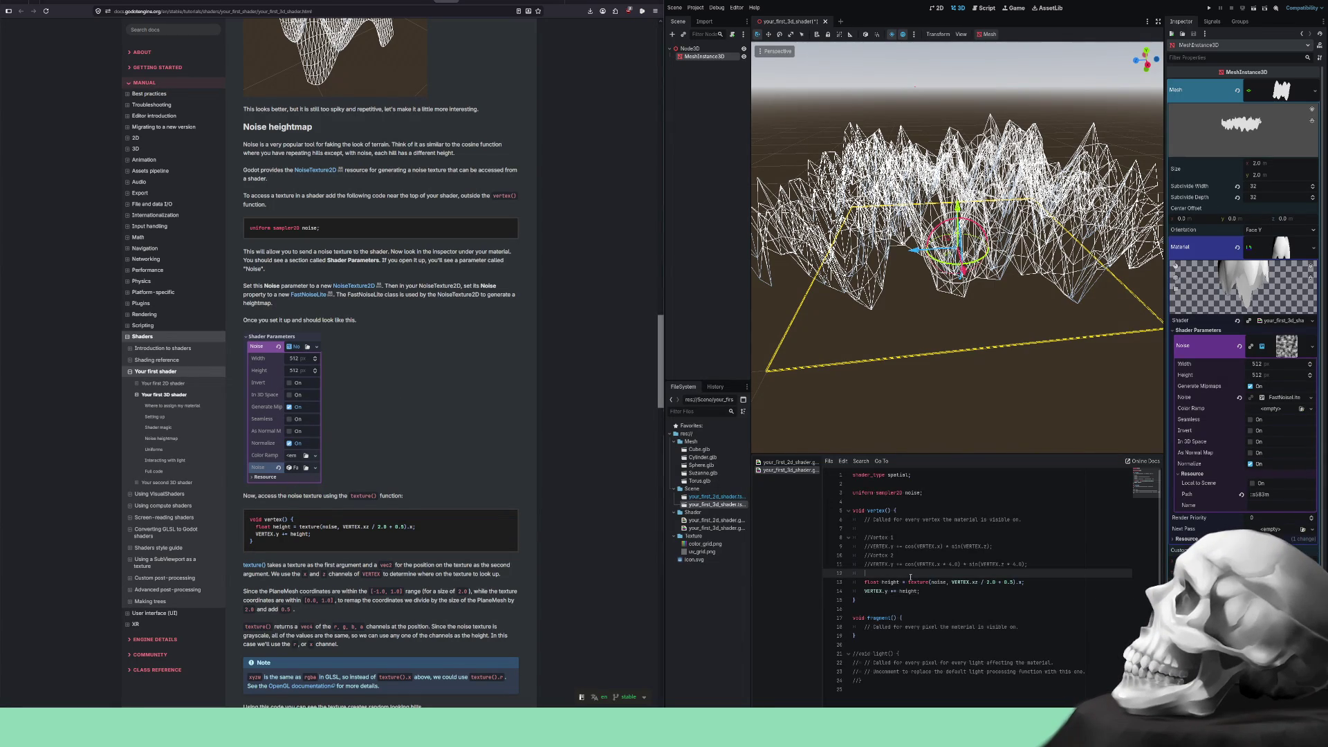
- Add a '//Noise Texture' comment line above the noise height code in vertex()
{"action": "key", "text": "Return"}
{"action": "type", "text": "Noise Texture"}
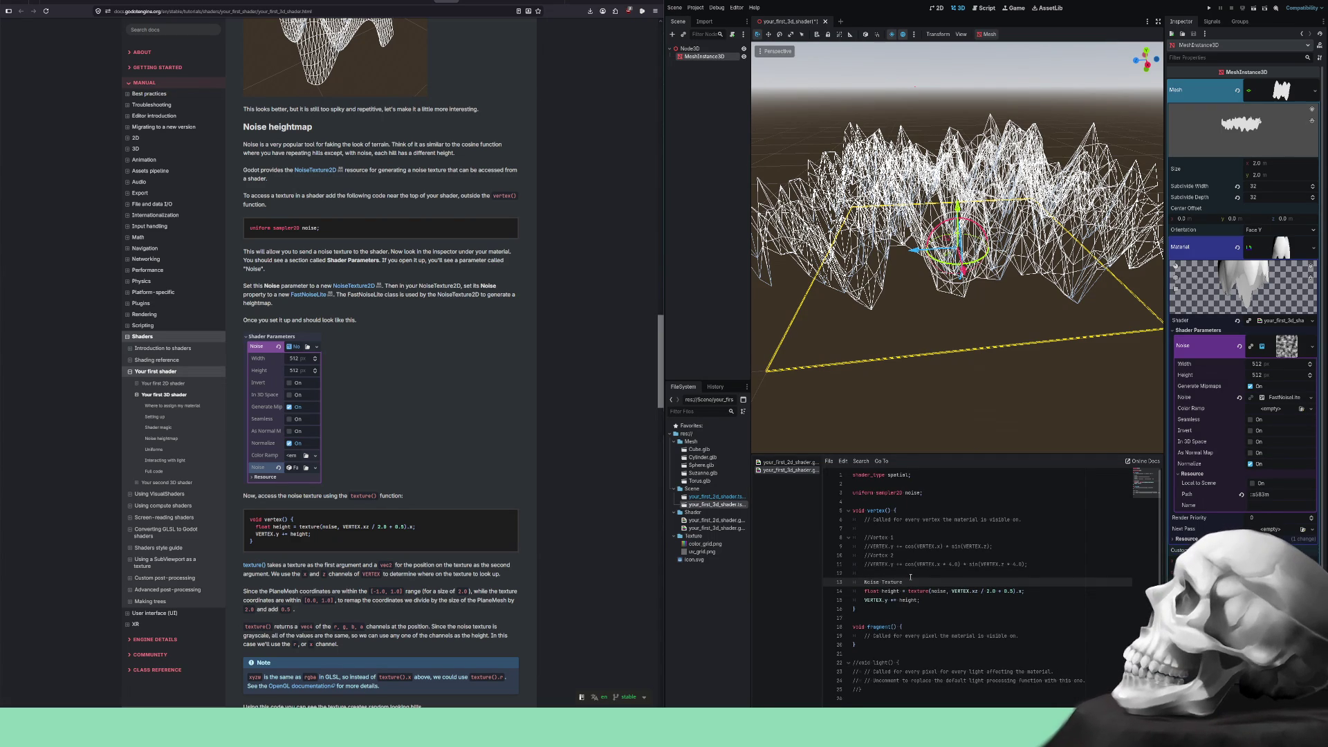
{"action": "key", "text": "ctrl+k"}
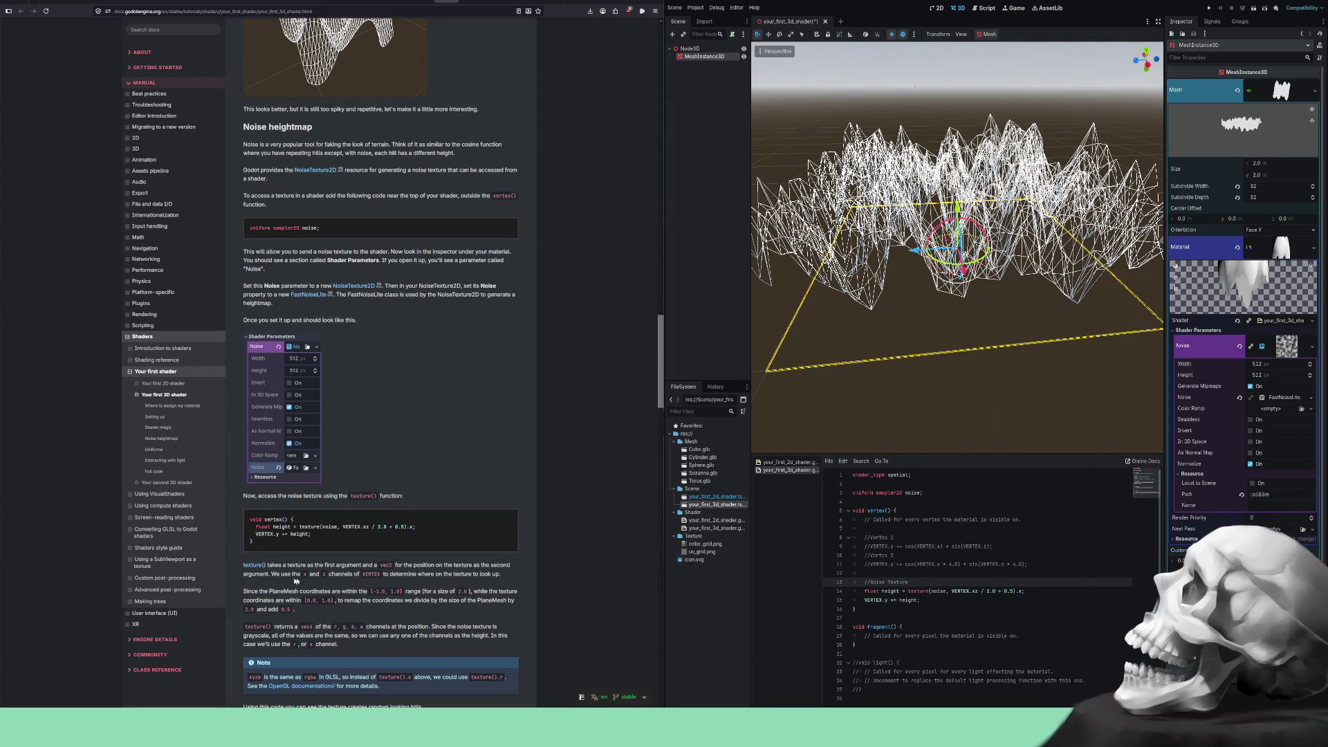
{"action": "scroll", "coordinate": [302, 573], "scroll_direction": "down", "scroll_amount": 1}
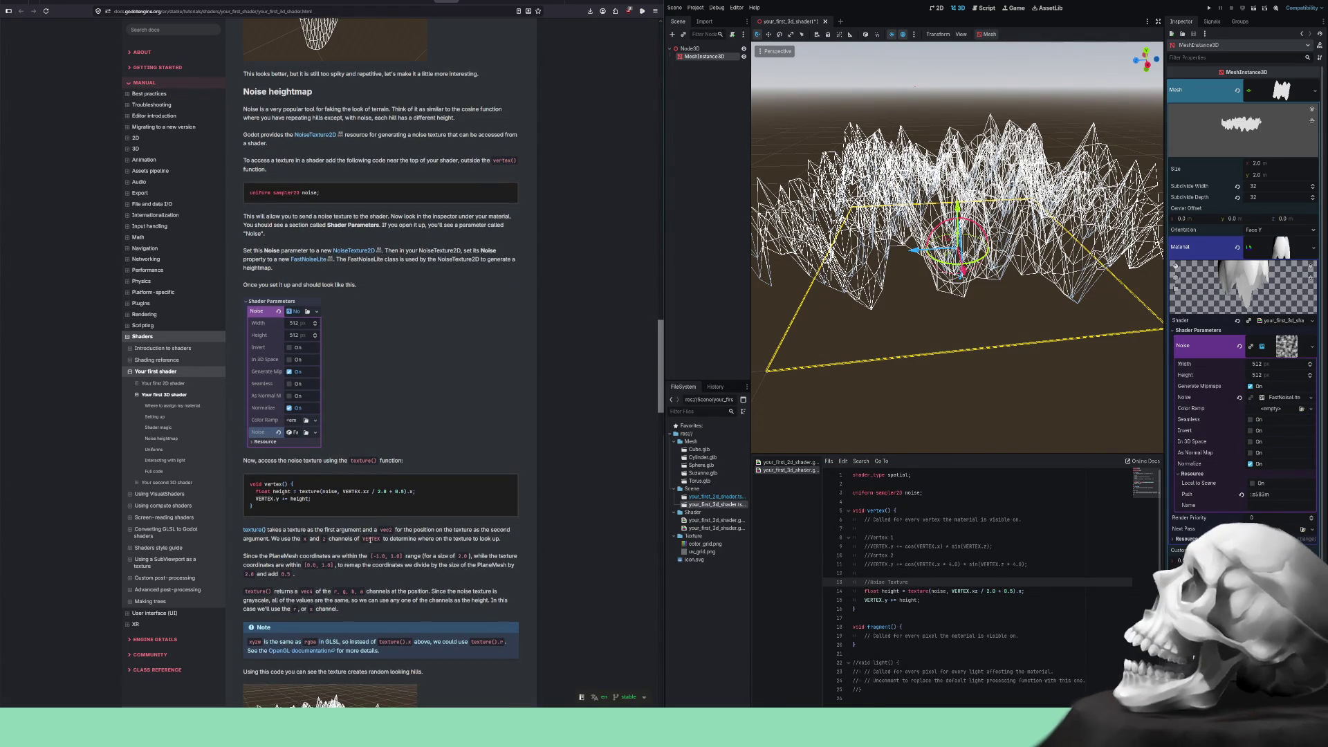
{"action": "mouse_move", "coordinate": [377, 539]}
{"action": "left_mouse_down"}
{"action": "mouse_move", "coordinate": [502, 542]}
{"action": "mouse_move", "coordinate": [246, 556]}
{"action": "mouse_move", "coordinate": [340, 556]}
{"action": "left_mouse_up"}
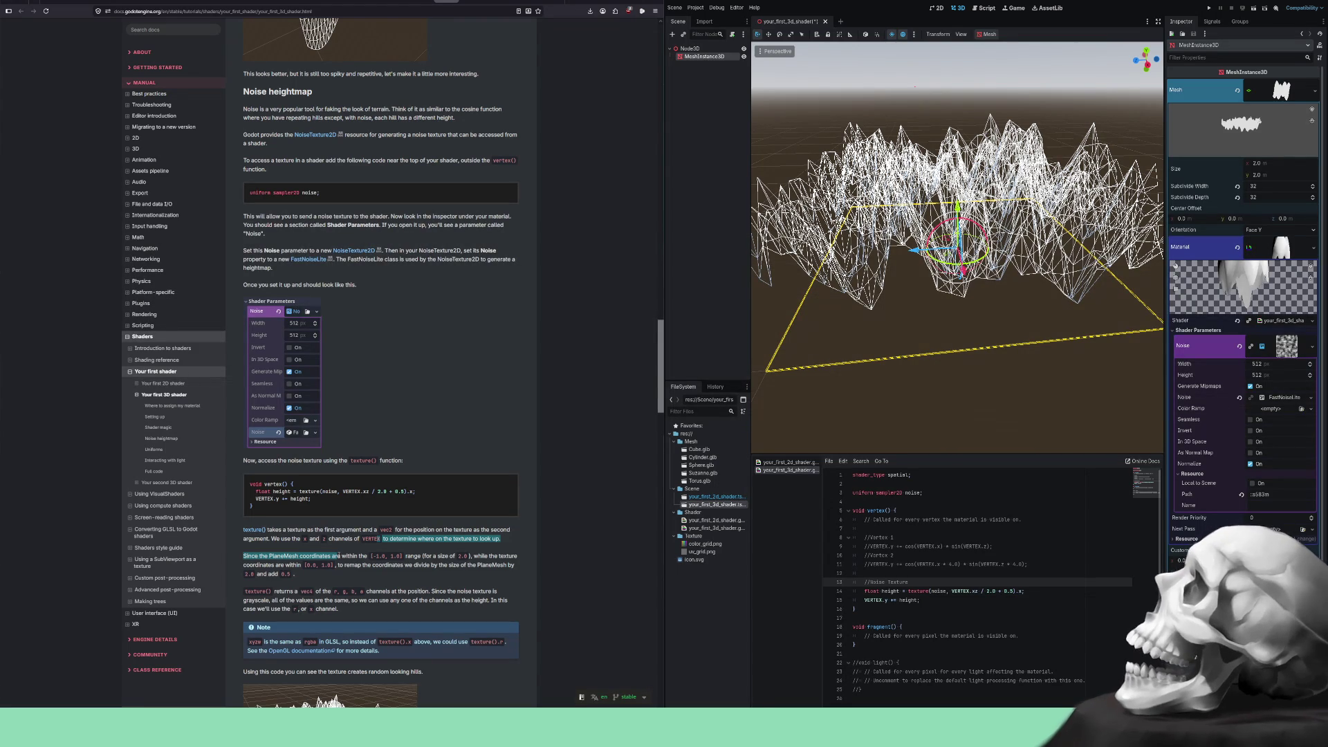
{"action": "scroll", "coordinate": [370, 484], "scroll_direction": "down", "scroll_amount": 3}
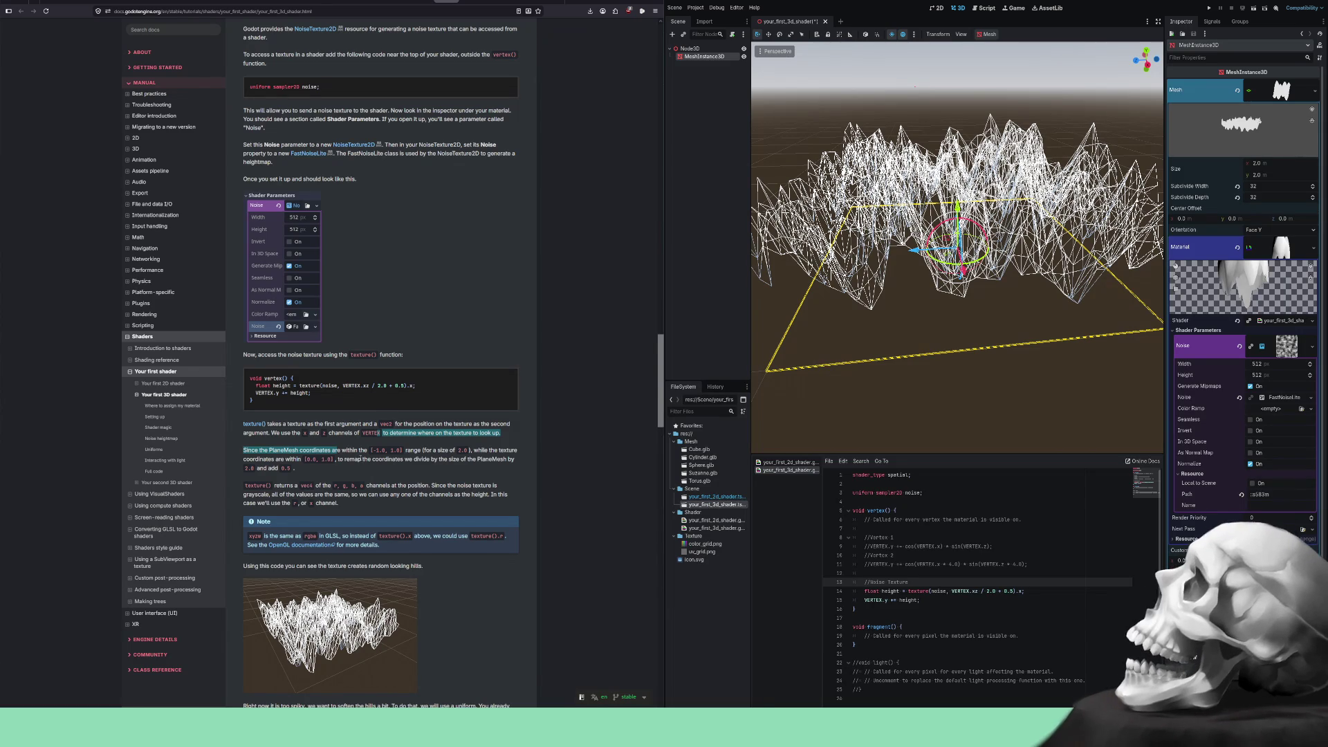
{"action": "left_click", "coordinate": [352, 449]}
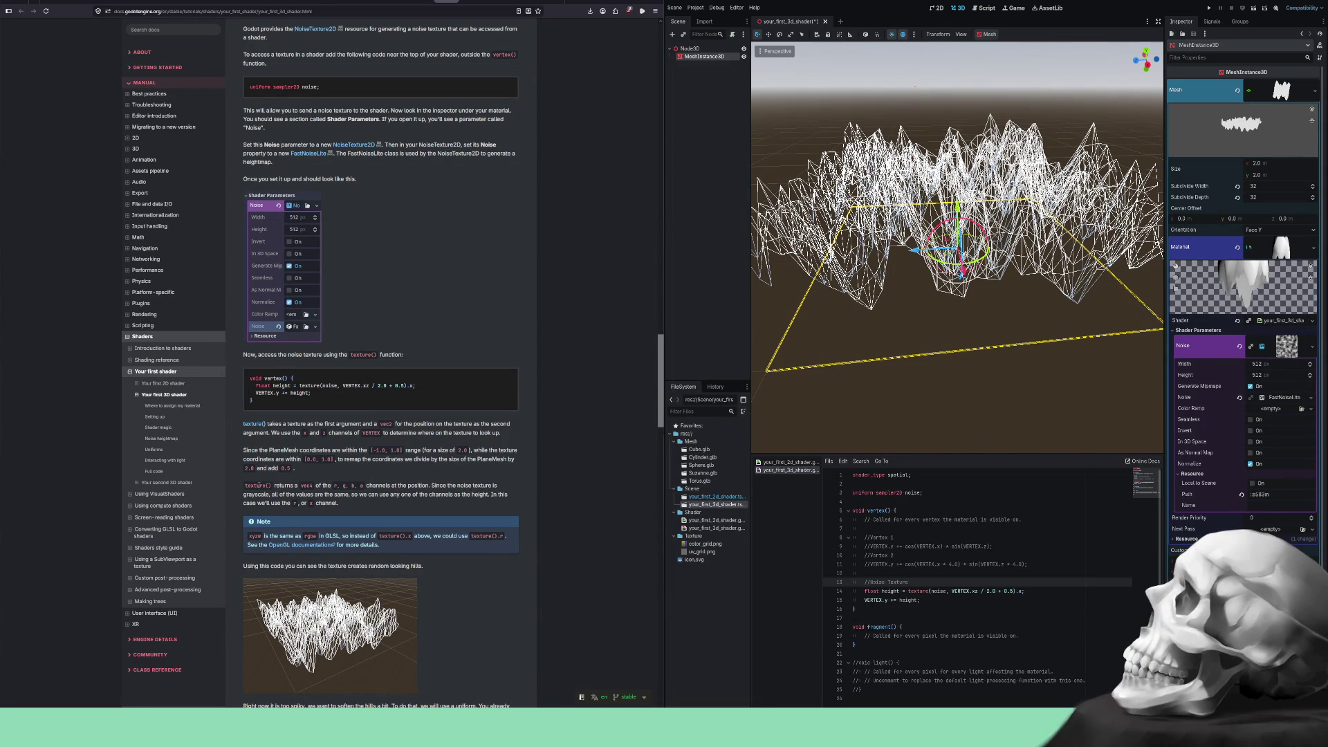
{"action": "left_click_drag", "start_coordinate": [258, 486], "coordinate": [324, 486]}
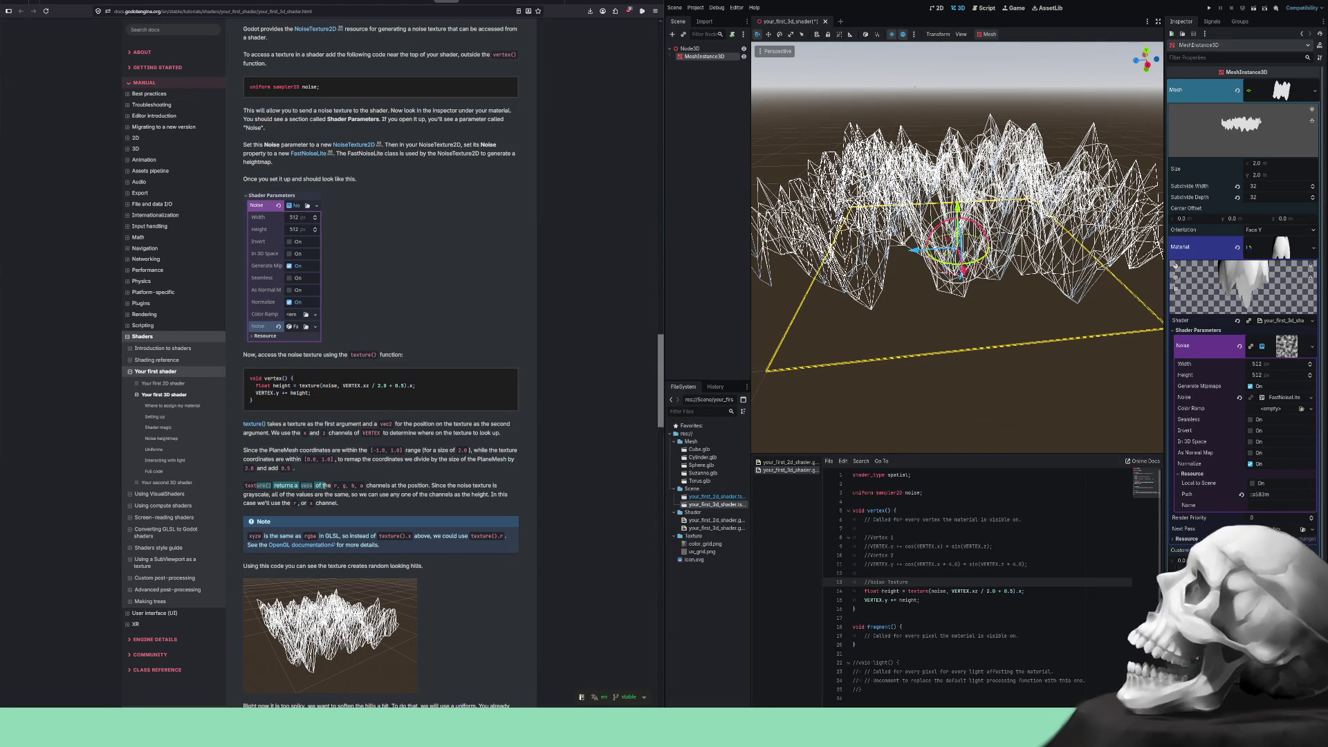
{"action": "left_click", "coordinate": [325, 486]}
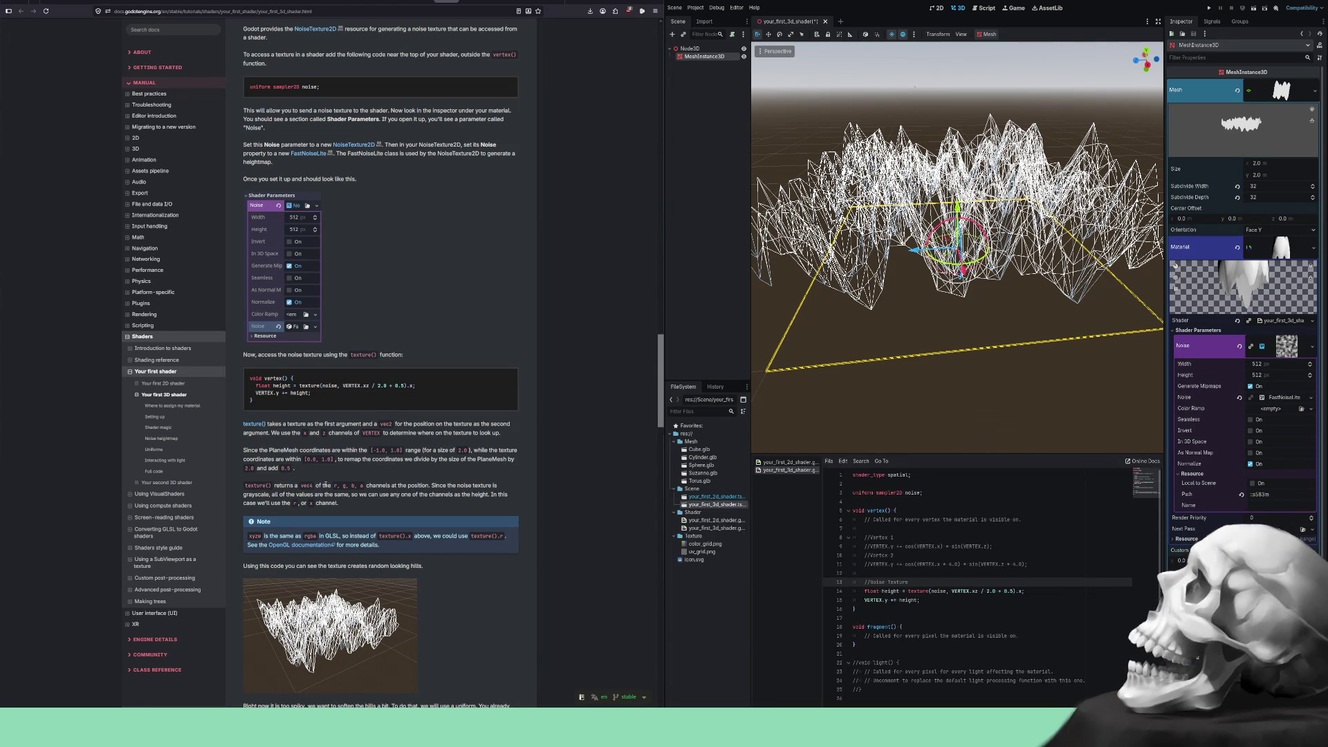
{"action": "left_click_drag", "start_coordinate": [333, 485], "coordinate": [458, 486]}
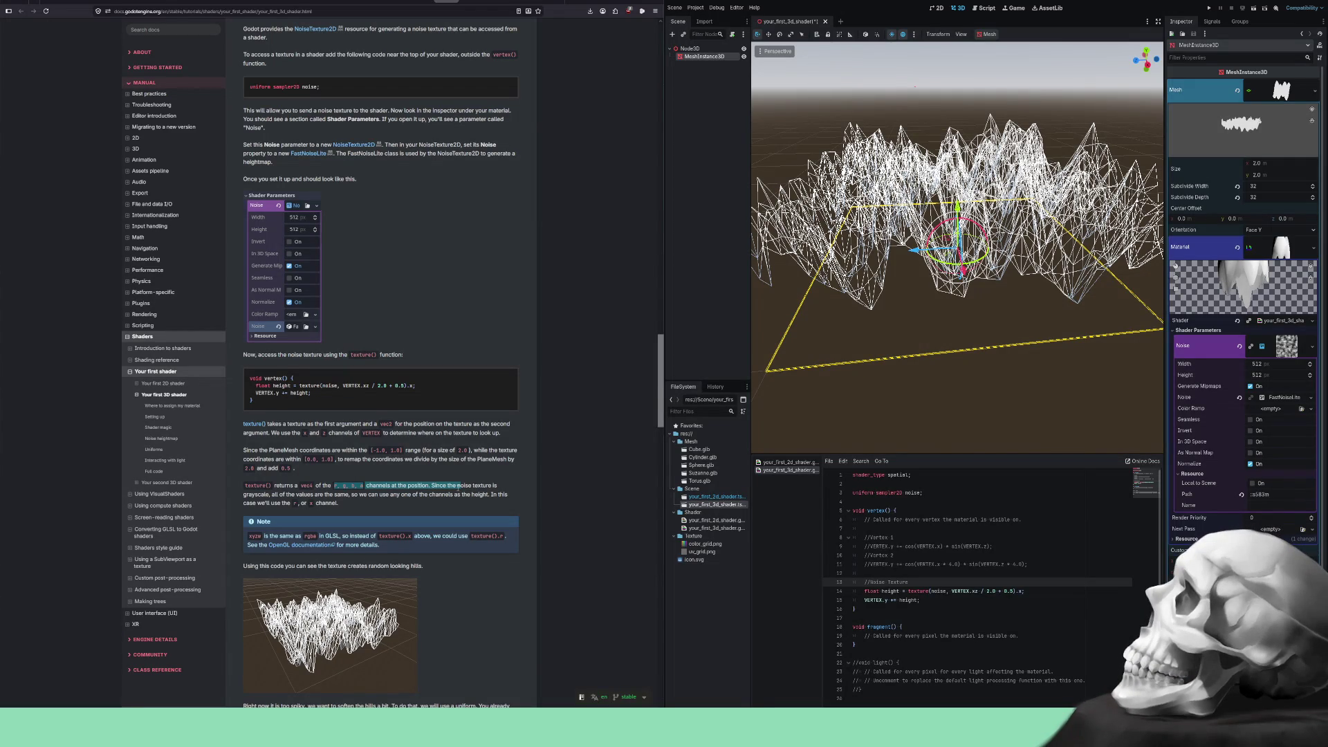
{"action": "scroll", "coordinate": [455, 457], "scroll_direction": "down", "scroll_amount": 1}
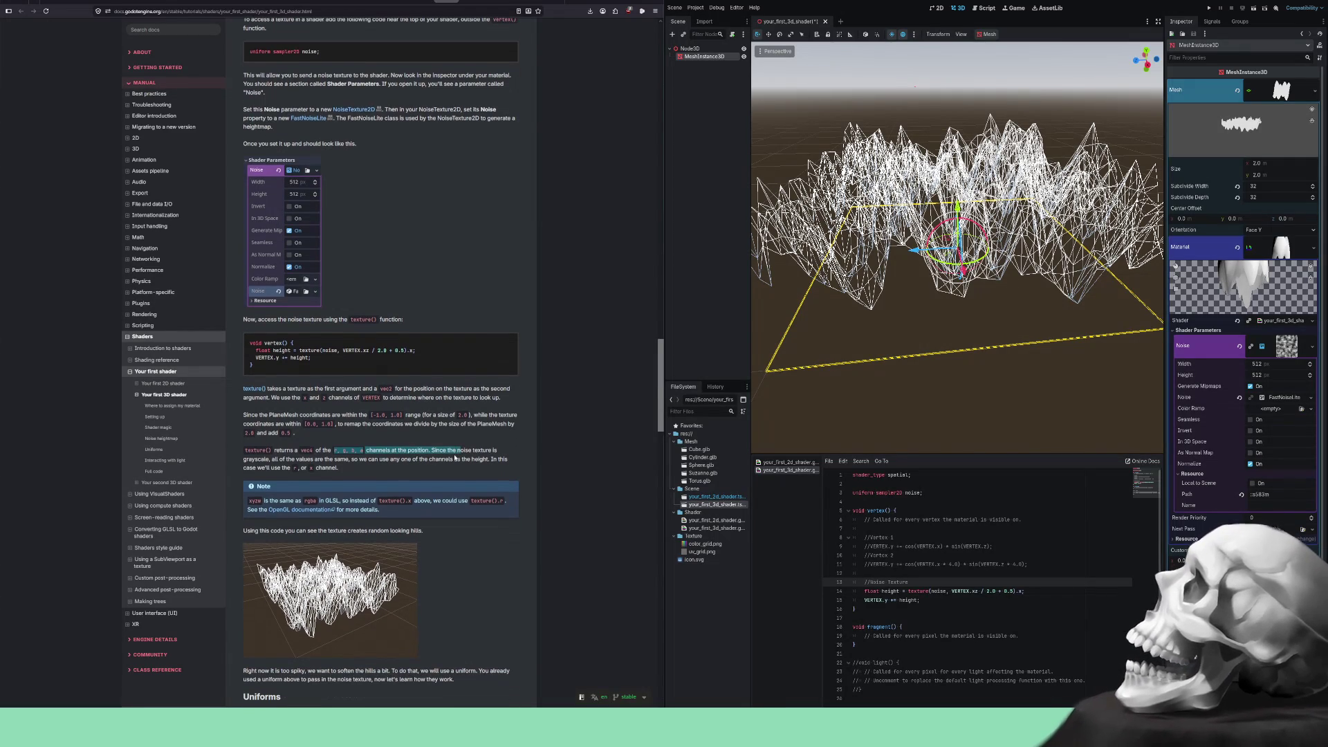
{"action": "scroll", "coordinate": [298, 516], "scroll_direction": "down", "scroll_amount": 2}
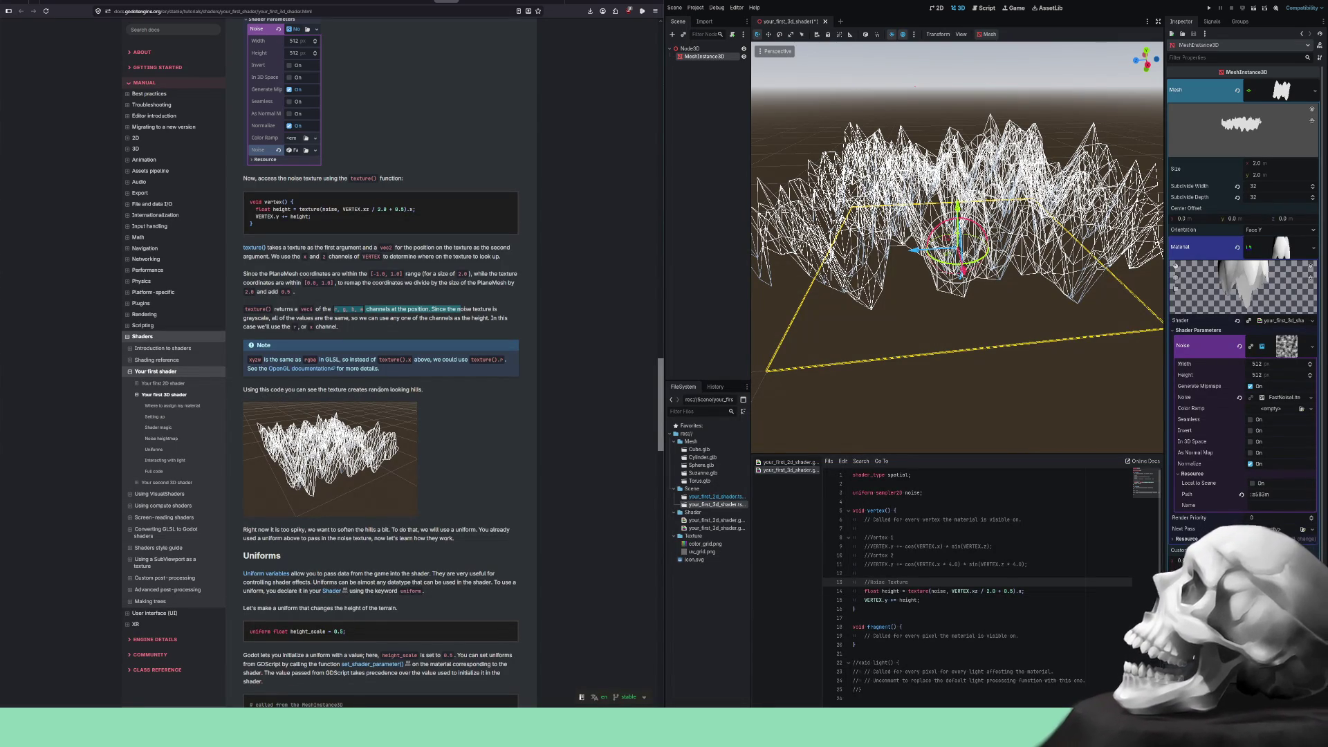
{"action": "mouse_move", "coordinate": [844, 346]}
{"action": "left_mouse_down"}
{"action": "mouse_move", "coordinate": [908, 360]}
{"action": "mouse_move", "coordinate": [895, 303]}
{"action": "mouse_move", "coordinate": [1030, 283]}
{"action": "mouse_move", "coordinate": [1001, 287]}
{"action": "mouse_move", "coordinate": [1029, 347]}
{"action": "left_mouse_up"}
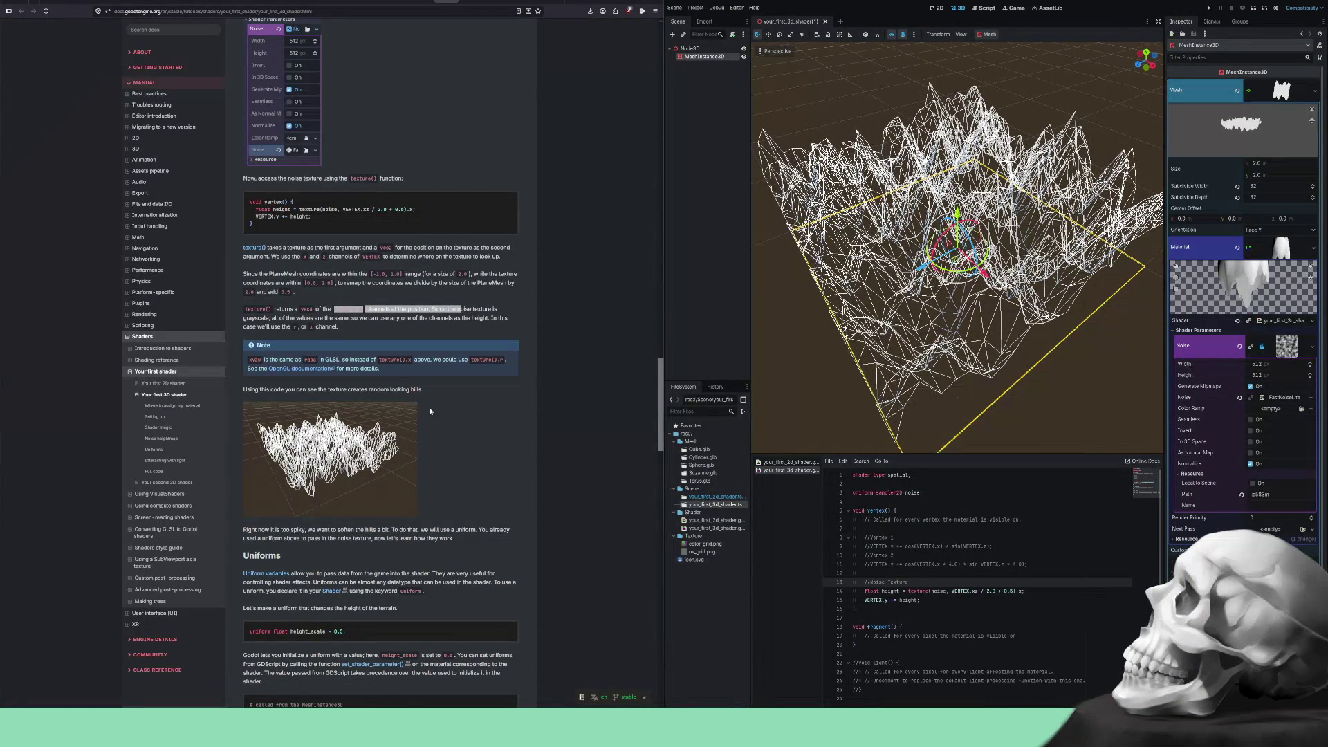
{"action": "scroll", "coordinate": [416, 393], "scroll_direction": "down", "scroll_amount": 3}
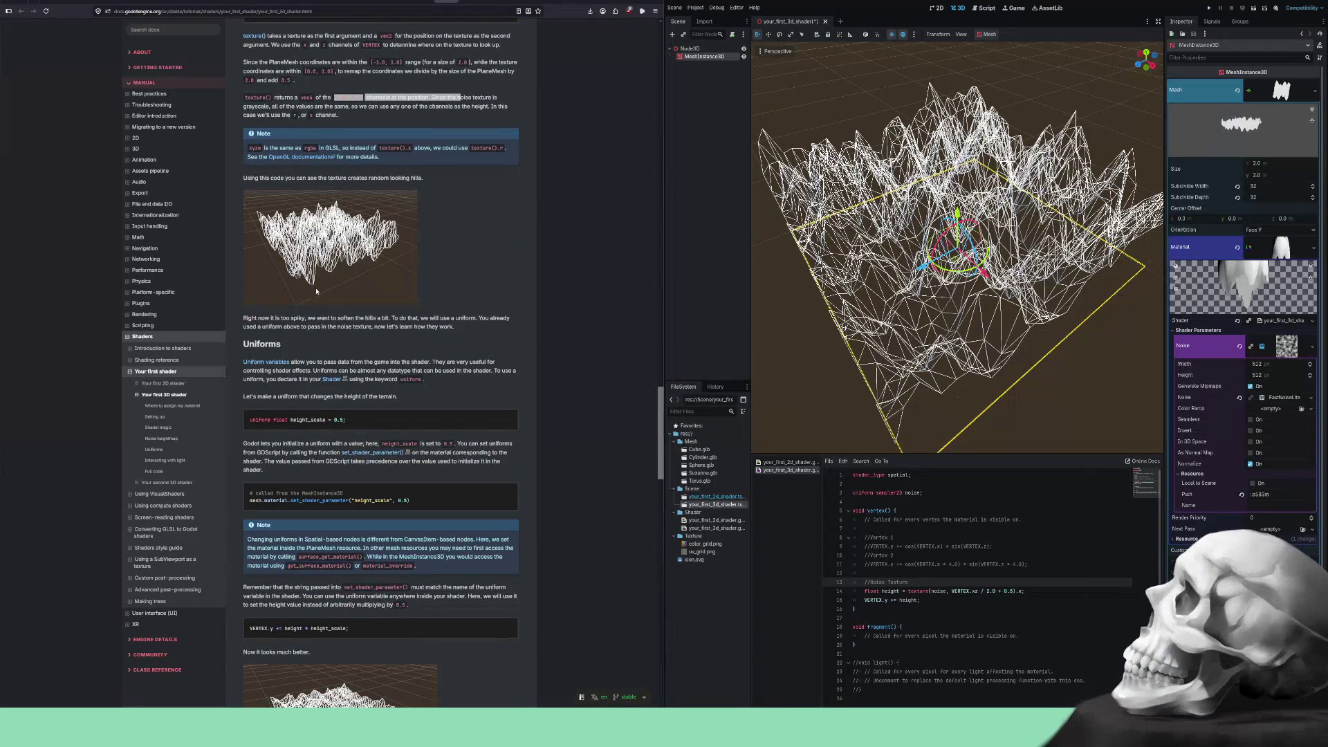
{"action": "left_click_drag", "start_coordinate": [245, 319], "coordinate": [506, 319]}
{"action": "left_click_drag", "start_coordinate": [289, 326], "coordinate": [453, 327]}
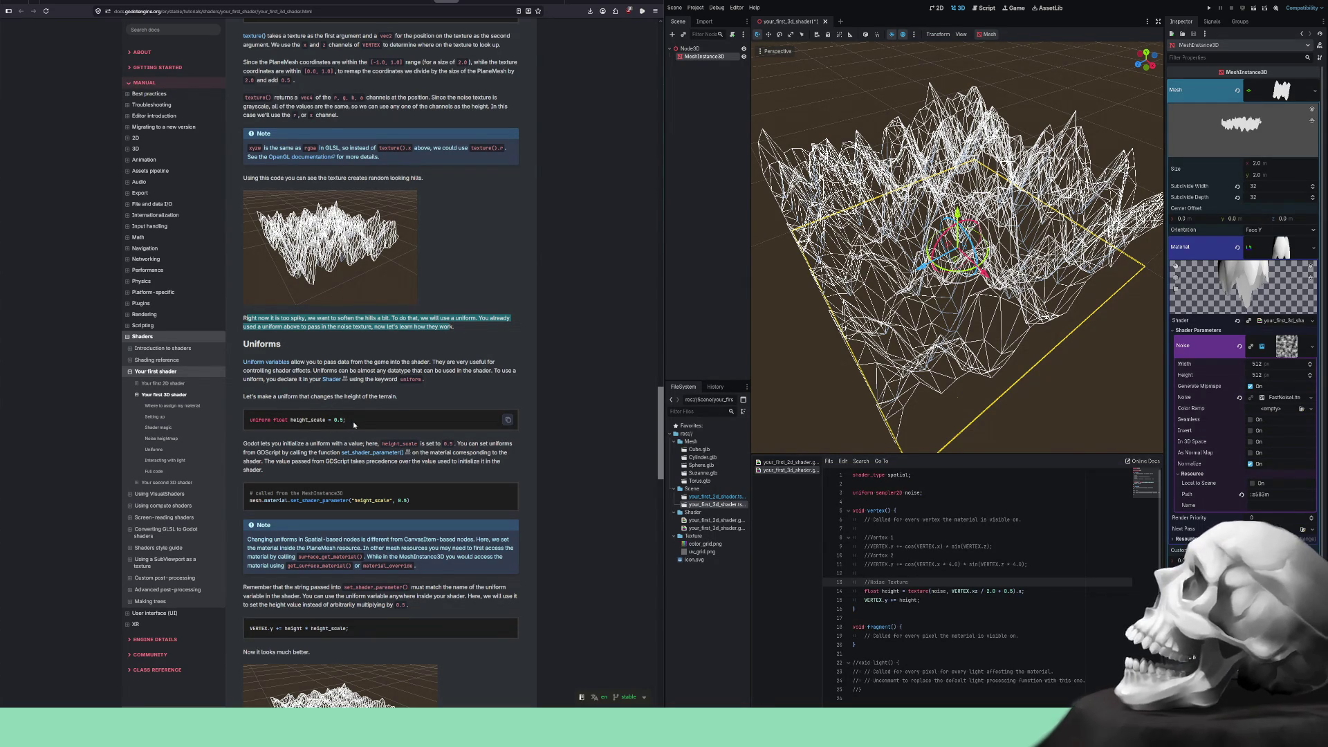
{"action": "left_click_drag", "start_coordinate": [355, 424], "coordinate": [246, 423]}
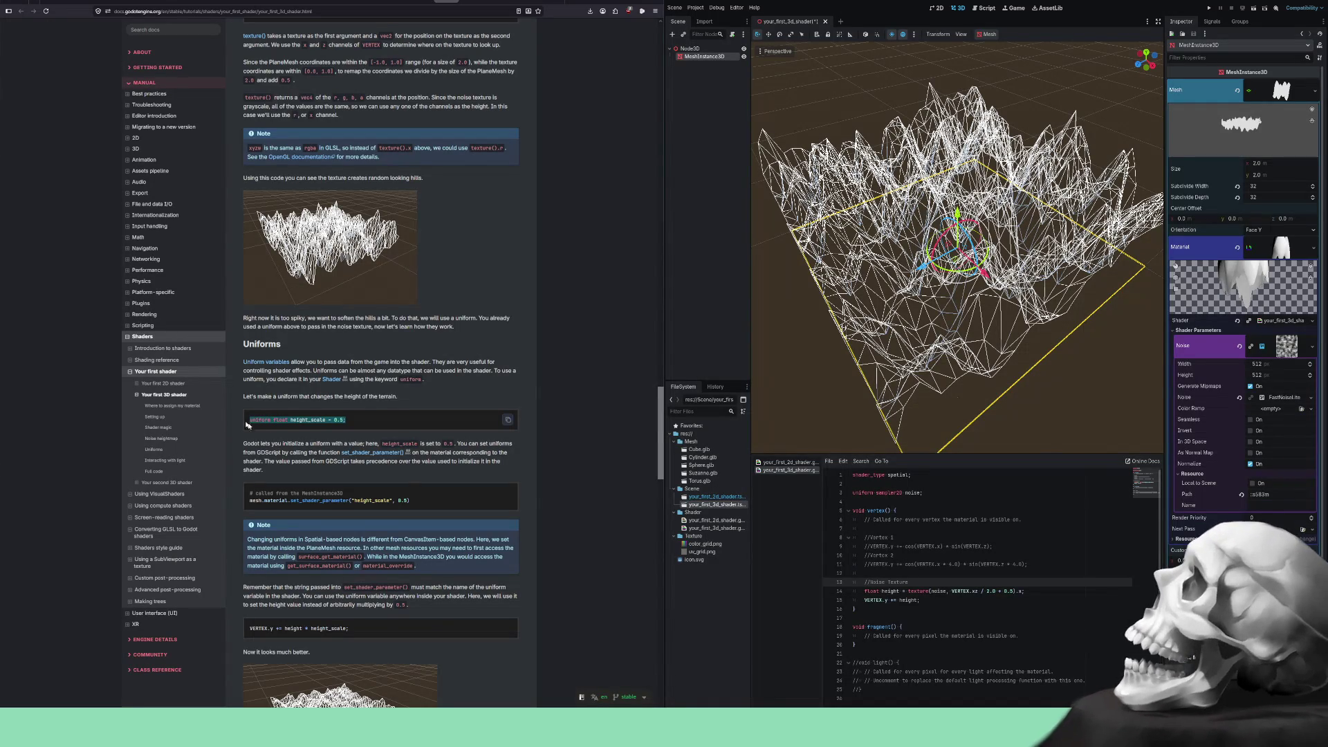
- Insert 'uniform float height_scale = 0.5;' at line 4 of the shader
{"action": "left_click", "coordinate": [918, 503]}
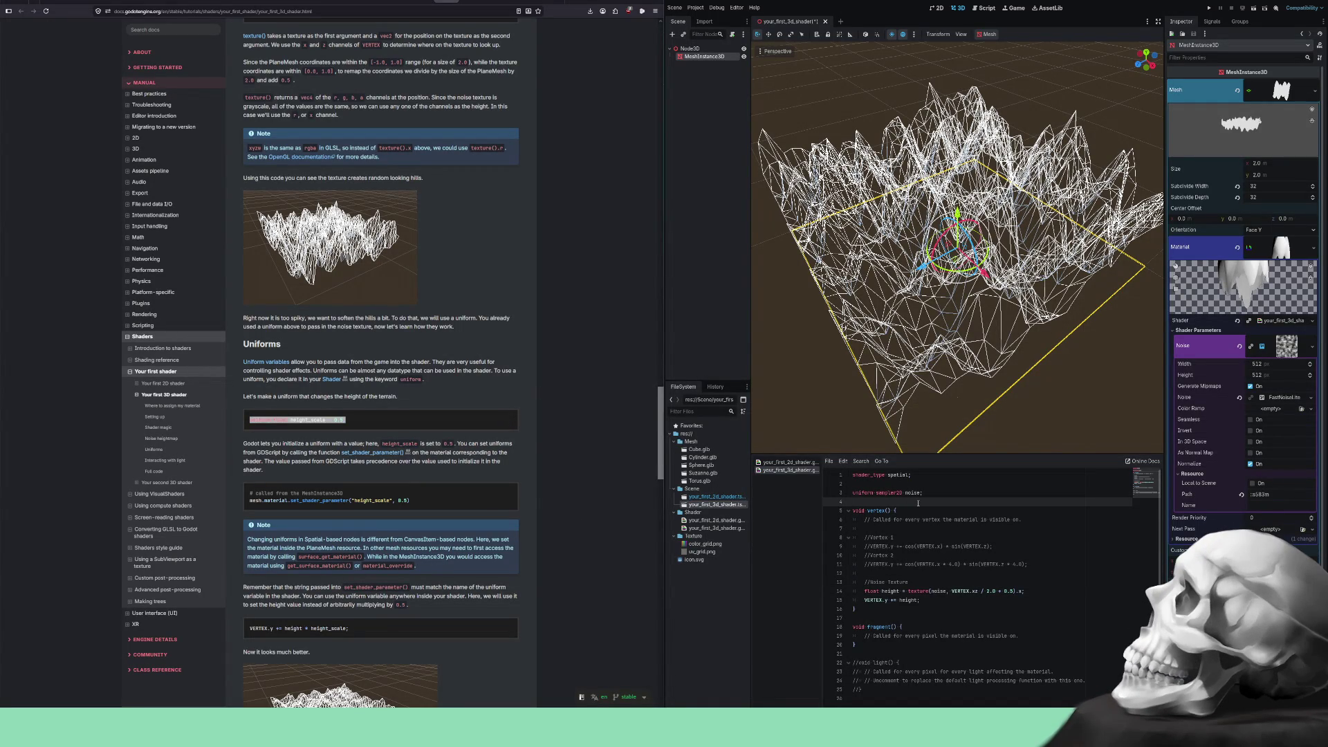
{"action": "key", "text": "ctrl+v"}
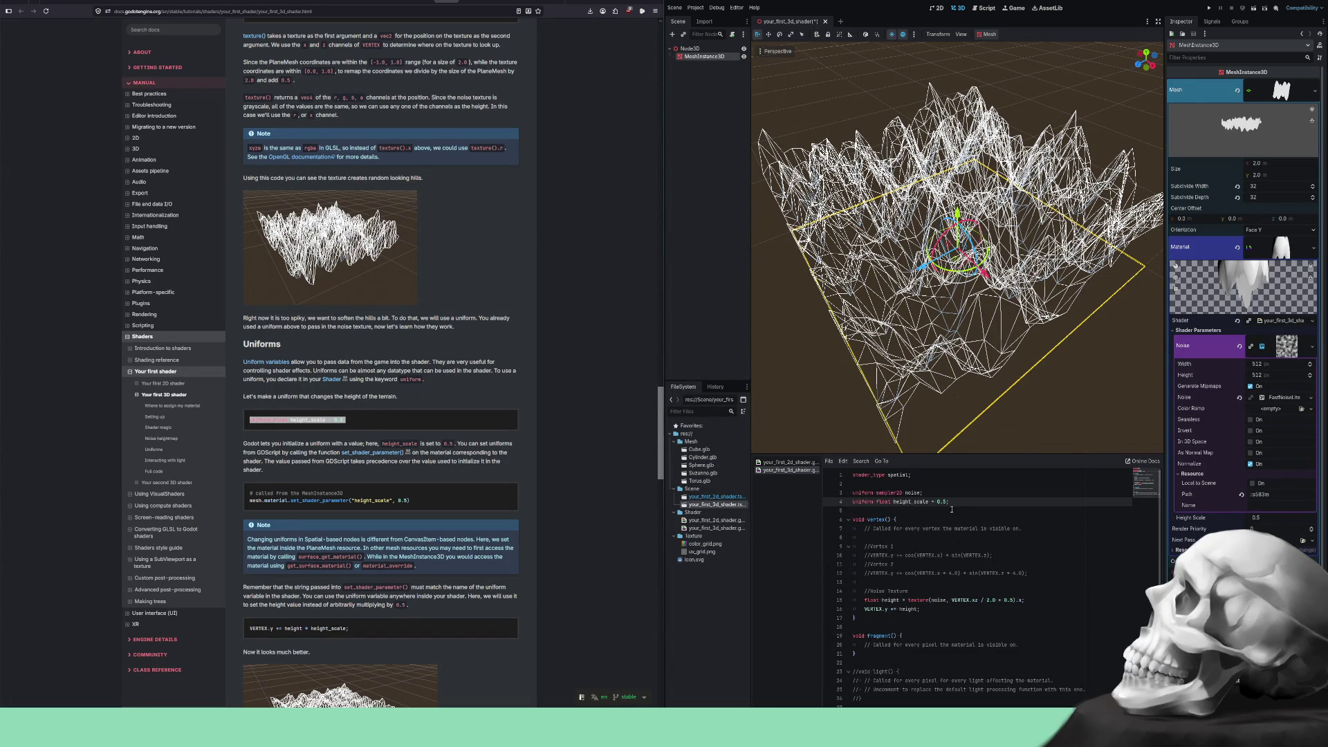
{"action": "key", "text": "ctrl+k"}
{"action": "key", "text": "ctrl+k"}
{"action": "key", "text": "ctrl+k"}
{"action": "key", "text": "ctrl+k"}
- Read the Uniforms docs notes on changing uniforms, mesh resources and matching uniform names
{"action": "left_click", "coordinate": [256, 541]}
{"action": "mouse_move", "coordinate": [248, 540]}
{"action": "left_mouse_down"}
{"action": "mouse_move", "coordinate": [504, 539]}
{"action": "mouse_move", "coordinate": [252, 548]}
{"action": "mouse_move", "coordinate": [492, 549]}
{"action": "left_mouse_up"}
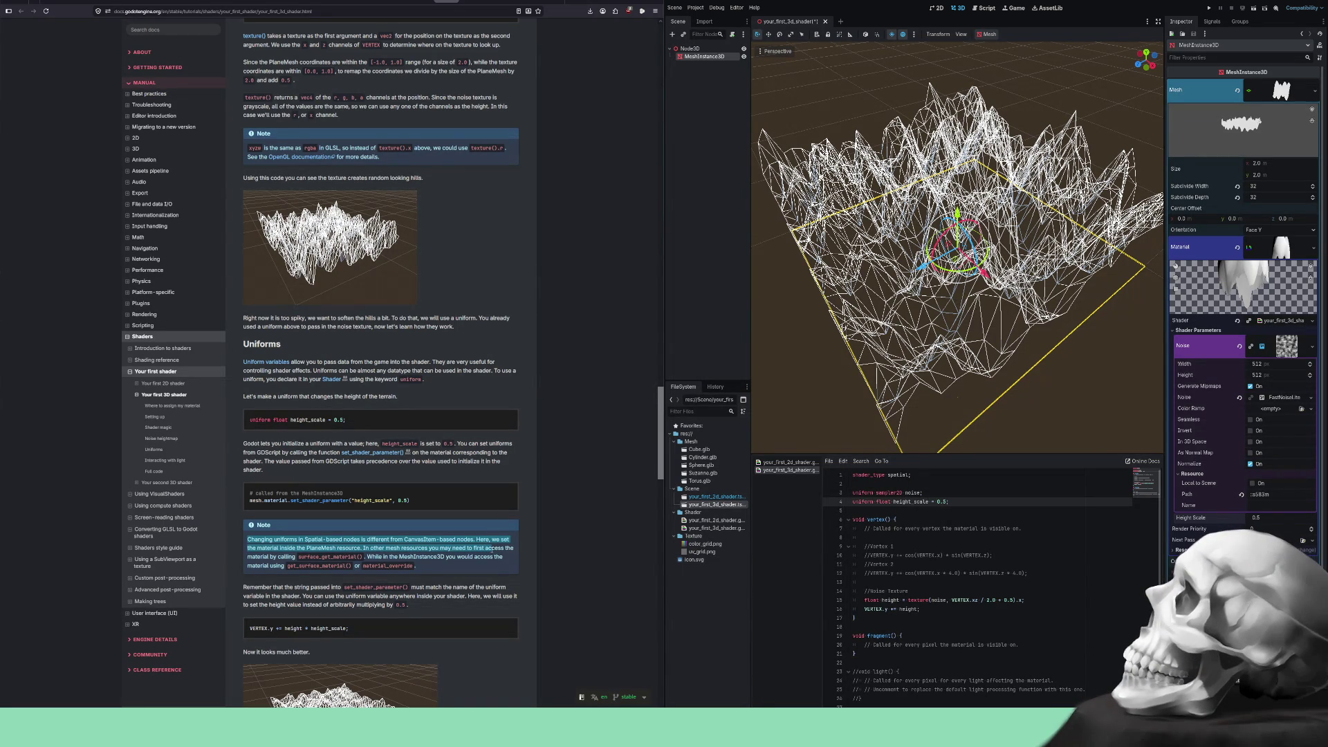
{"action": "mouse_move", "coordinate": [492, 549]}
{"action": "left_mouse_down"}
{"action": "mouse_move", "coordinate": [258, 558]}
{"action": "mouse_move", "coordinate": [377, 566]}
{"action": "left_mouse_up"}
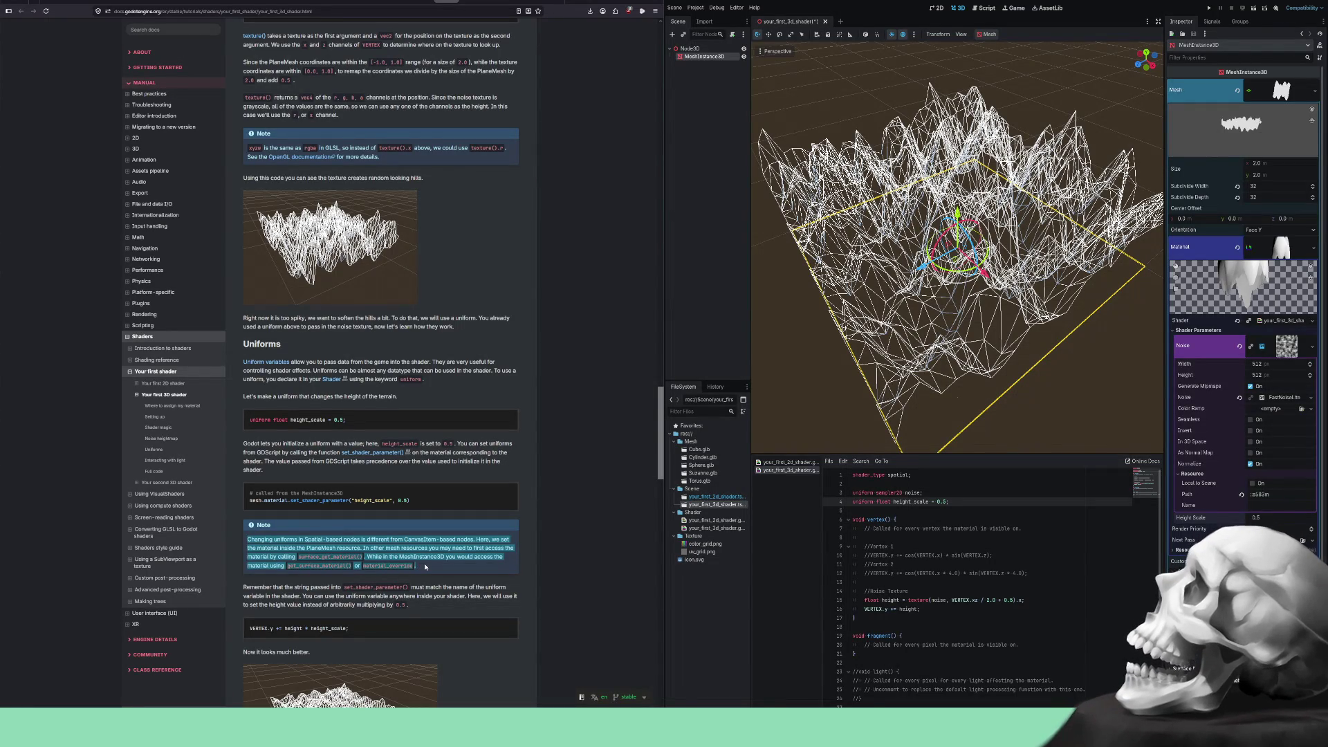
{"action": "left_click", "coordinate": [410, 553]}
{"action": "mouse_move", "coordinate": [323, 548]}
{"action": "left_mouse_down"}
{"action": "mouse_move", "coordinate": [459, 548]}
{"action": "mouse_move", "coordinate": [283, 557]}
{"action": "mouse_move", "coordinate": [477, 557]}
{"action": "mouse_move", "coordinate": [291, 565]}
{"action": "mouse_move", "coordinate": [419, 568]}
{"action": "left_mouse_up"}
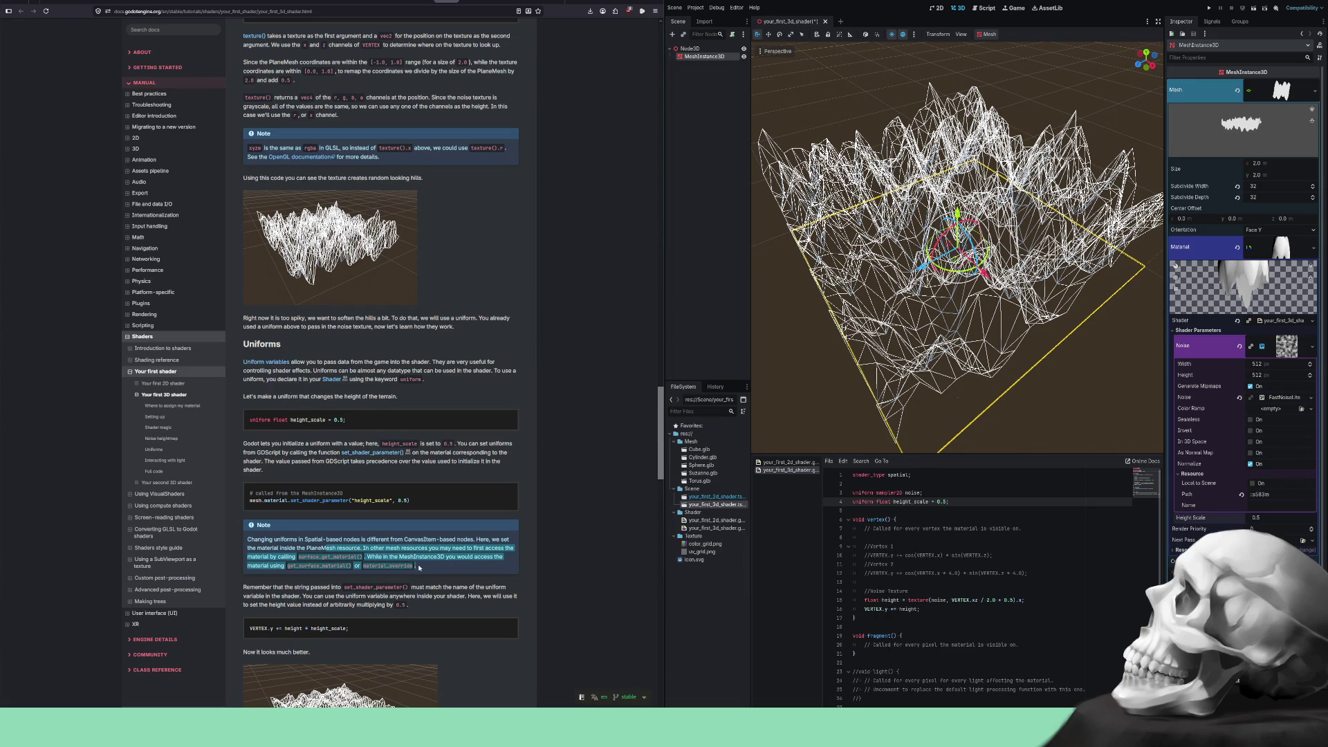
{"action": "left_click", "coordinate": [420, 568]}
{"action": "scroll", "coordinate": [367, 505], "scroll_direction": "down", "scroll_amount": 3}
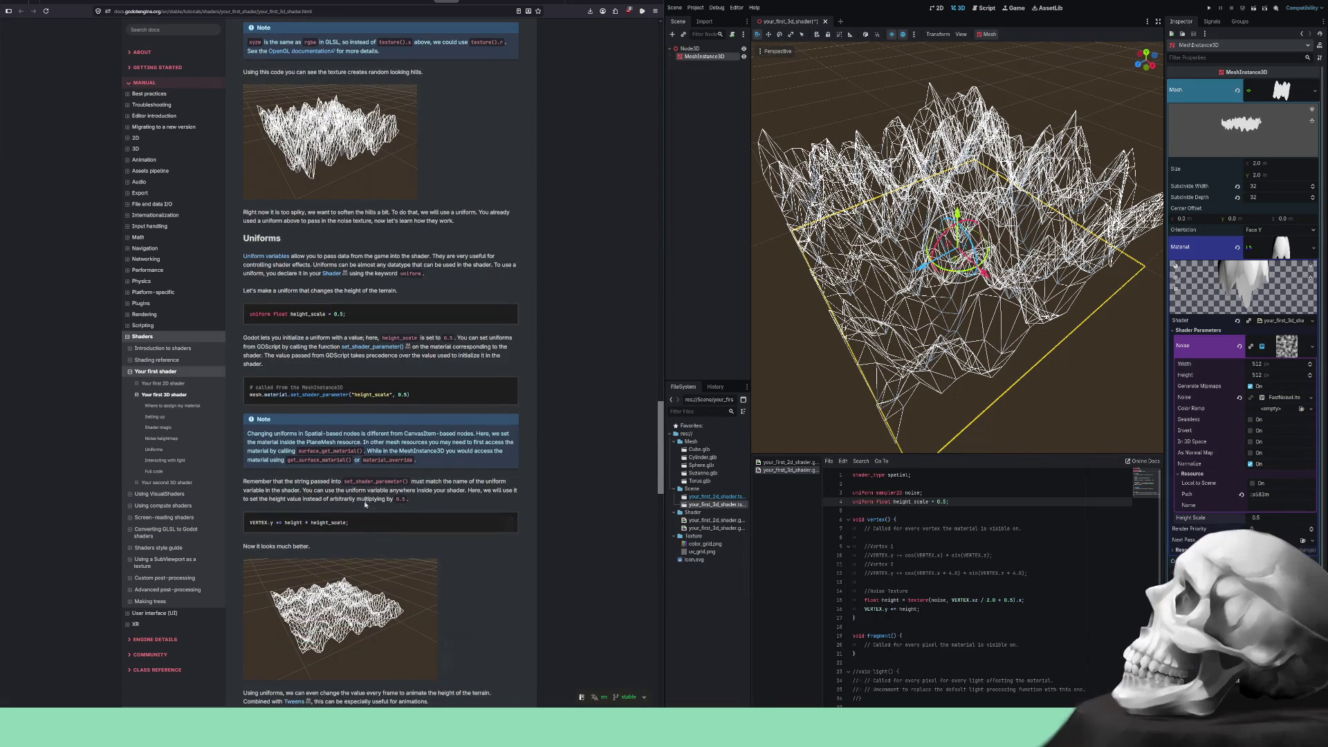
{"action": "mouse_move", "coordinate": [254, 481]}
{"action": "left_mouse_down"}
{"action": "mouse_move", "coordinate": [495, 481]}
{"action": "mouse_move", "coordinate": [278, 499]}
{"action": "left_mouse_up"}
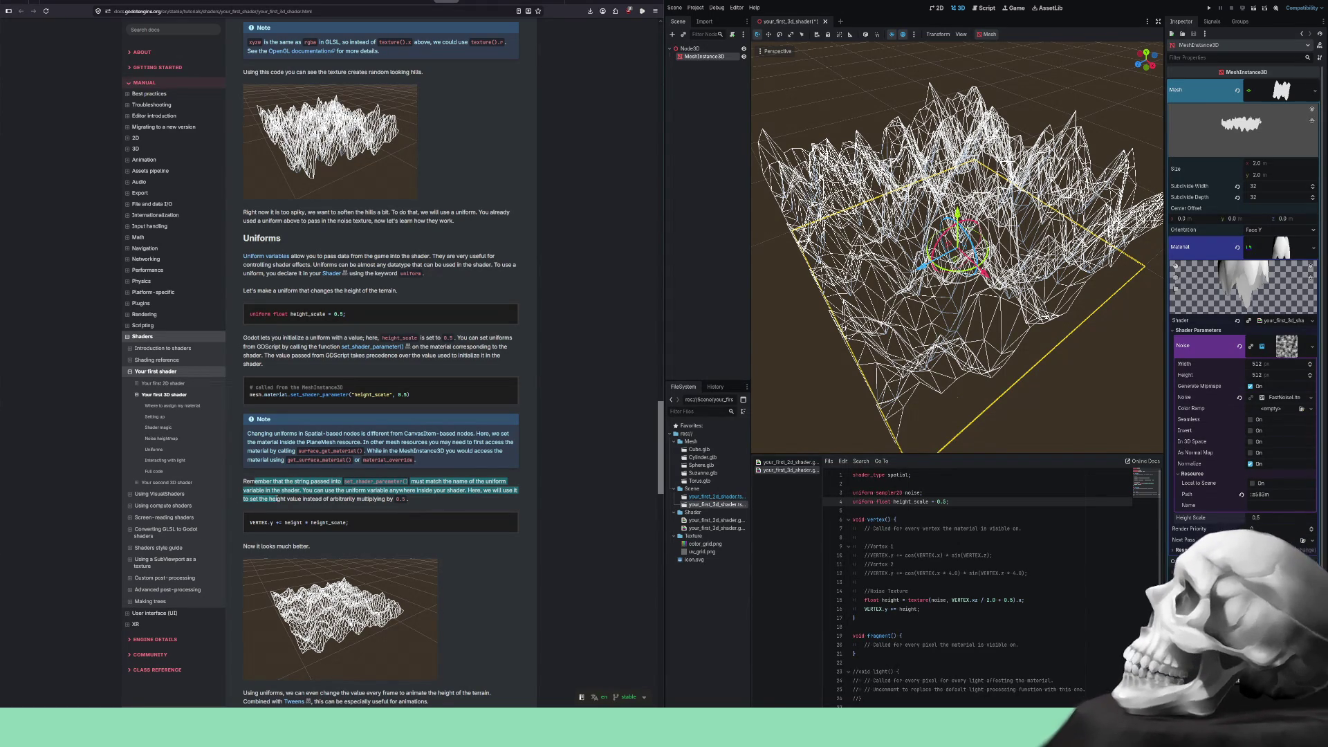
{"action": "mouse_move", "coordinate": [277, 498]}
{"action": "left_mouse_down"}
{"action": "mouse_move", "coordinate": [408, 500]}
{"action": "mouse_move", "coordinate": [251, 522]}
{"action": "left_mouse_up"}
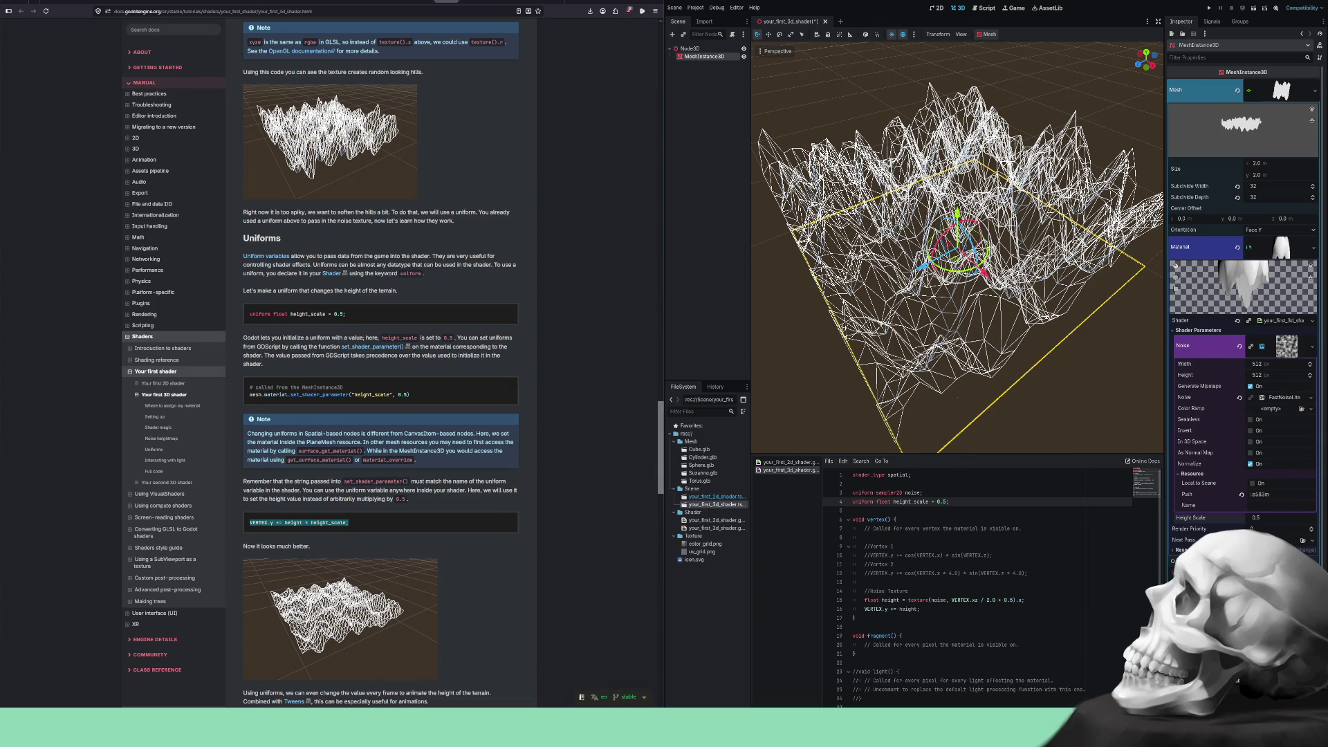
{"action": "left_click", "coordinate": [929, 610]}
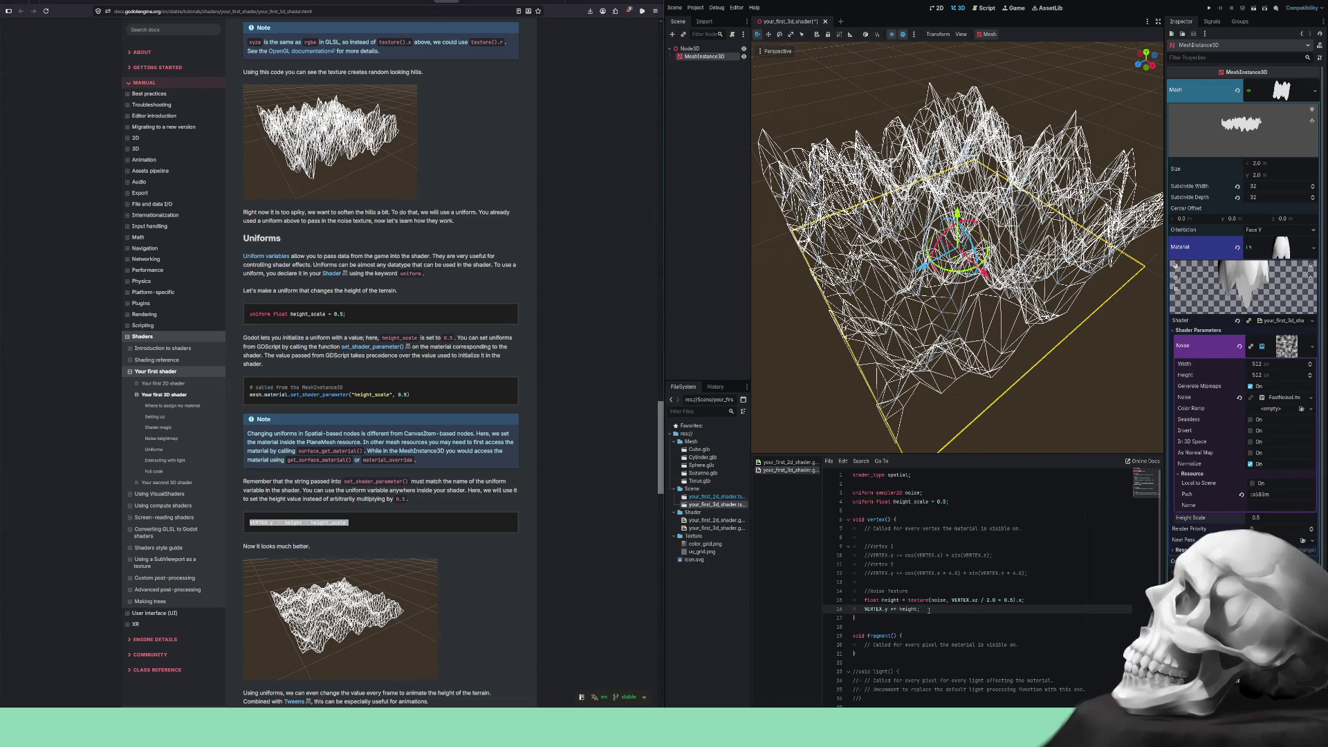
- Add 'VERTEX.y += height * height_scale;' below the vertex height line
{"action": "key", "text": "Return"}
{"action": "key", "text": "Return"}
{"action": "type", "text": "VERTEX.y += height * height_scale;"}
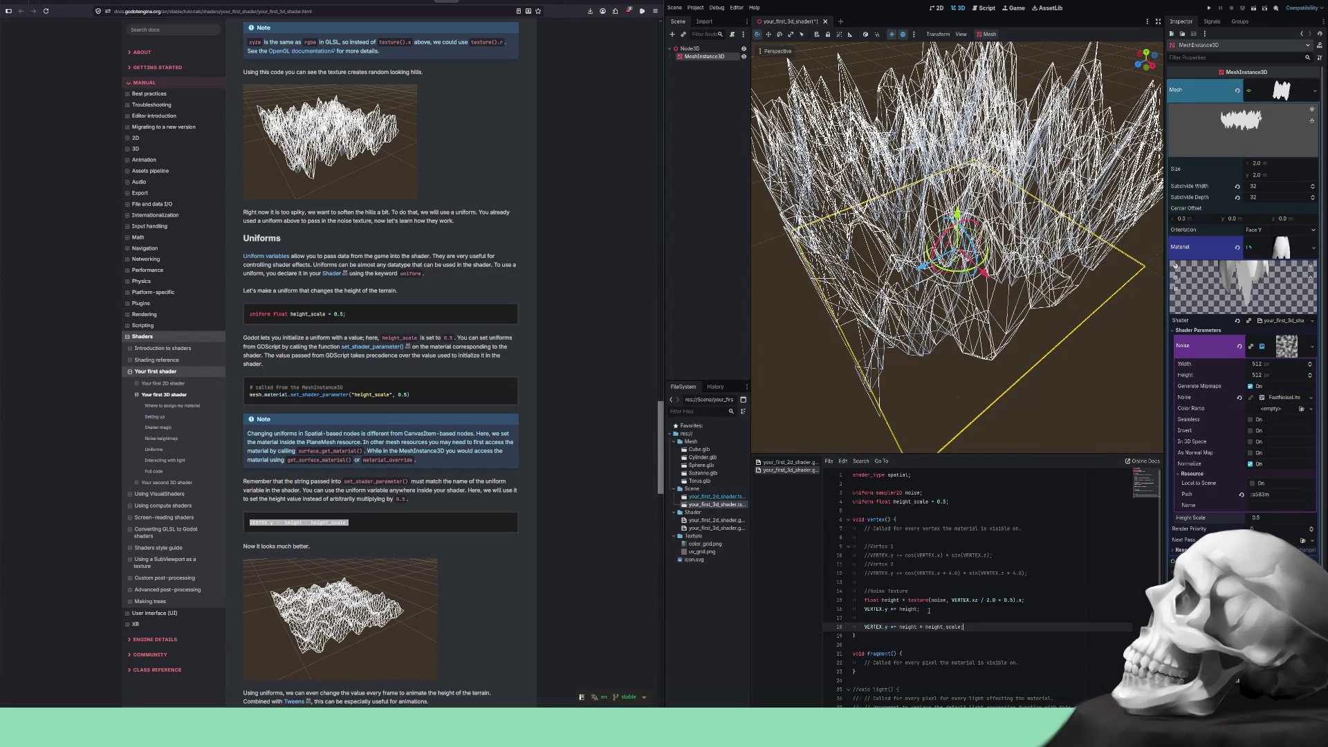
{"action": "mouse_move", "coordinate": [979, 359]}
{"action": "left_mouse_down"}
{"action": "mouse_move", "coordinate": [983, 283]}
{"action": "mouse_move", "coordinate": [996, 285]}
{"action": "left_mouse_up"}
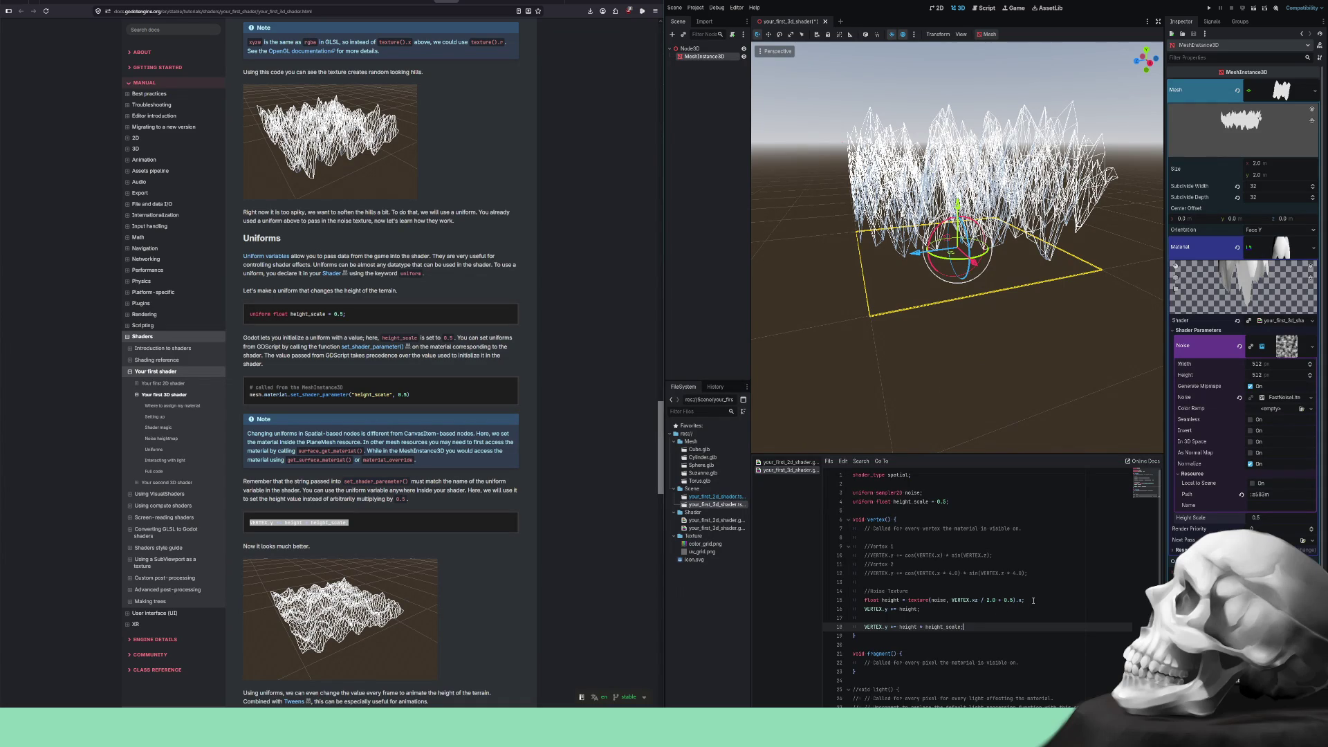
{"action": "left_click", "coordinate": [972, 608]}
{"action": "key", "text": "ctrl+k"}
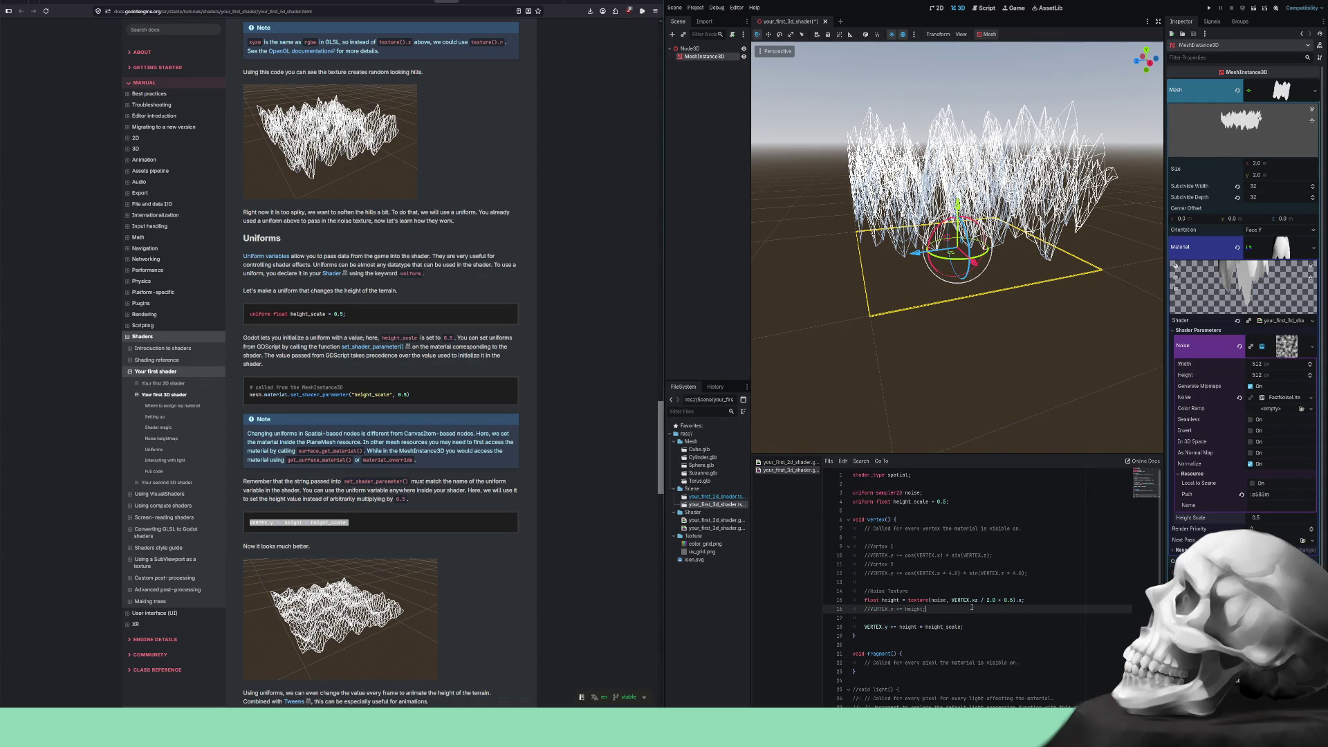
{"action": "key", "text": "ctrl+k"}
- Duplicate the noise texture lines below the originals and fix their indentation
{"action": "key", "text": "Up"}
{"action": "key", "text": "End"}
{"action": "key", "text": "shift+Up"}
{"action": "key", "text": "shift+Home"}
{"action": "key", "text": "ctrl+c"}
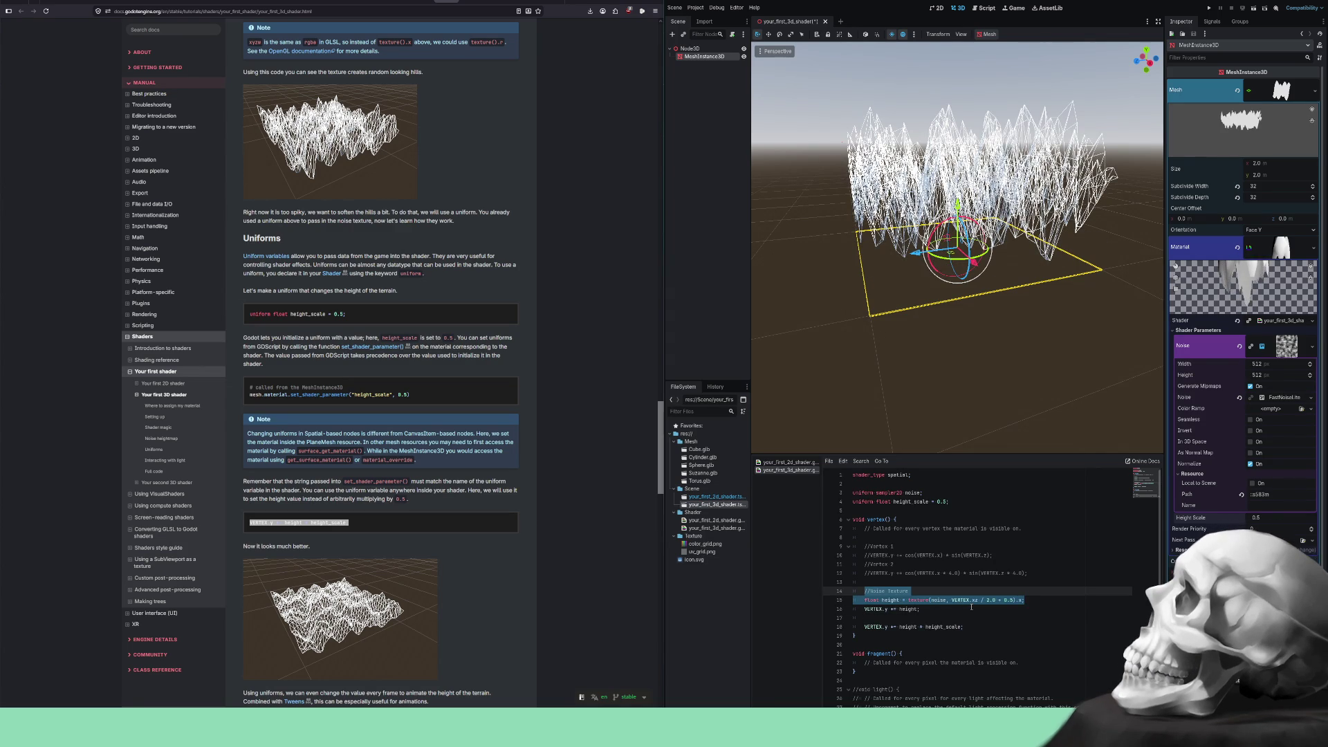
{"action": "key", "text": "Down"}
{"action": "key", "text": "Down"}
{"action": "key", "text": "Down"}
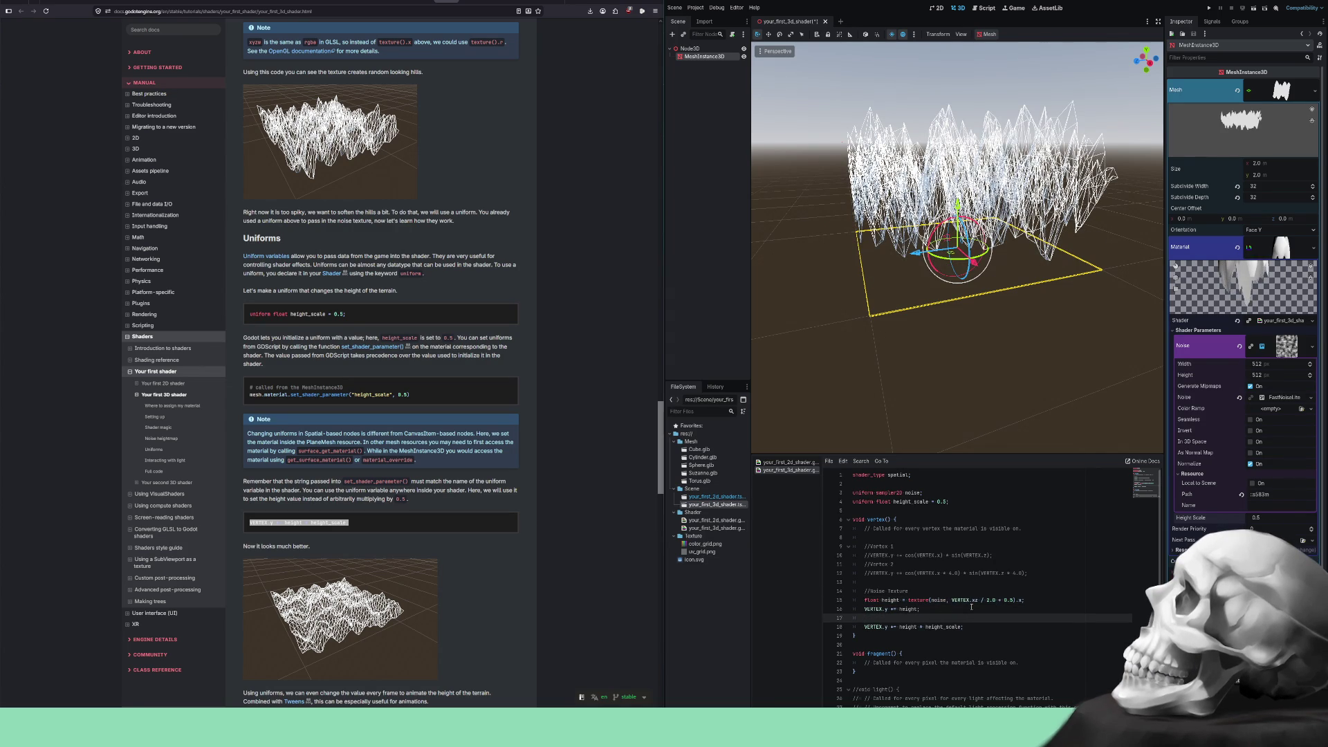
{"action": "key", "text": "ctrl+v"}
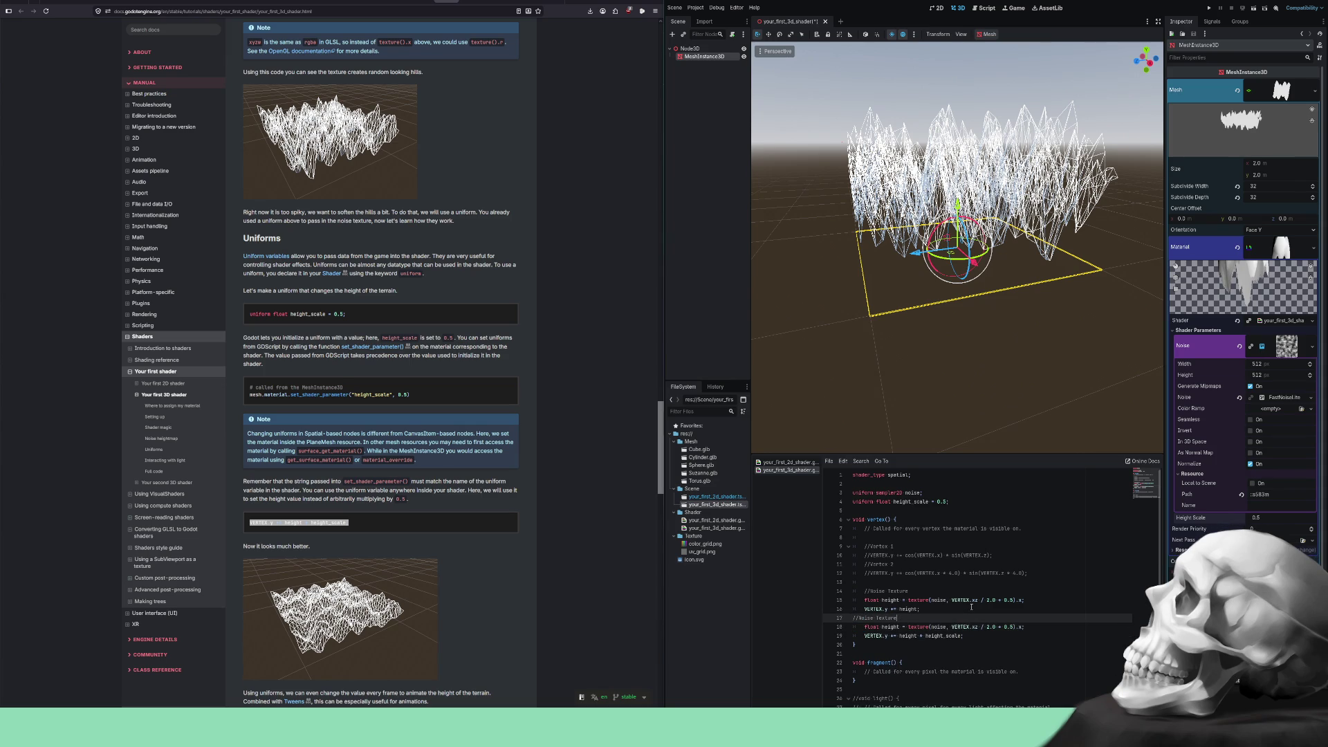
{"action": "key", "text": "Home"}
{"action": "key", "text": "Tab"}
- Comment out the original noise lines and label the comments Noise Texture 1 and 2
{"action": "key", "text": "Up"}
{"action": "key", "text": "Up"}
{"action": "key", "text": "shift+Down"}
{"action": "key", "text": "shift+End"}
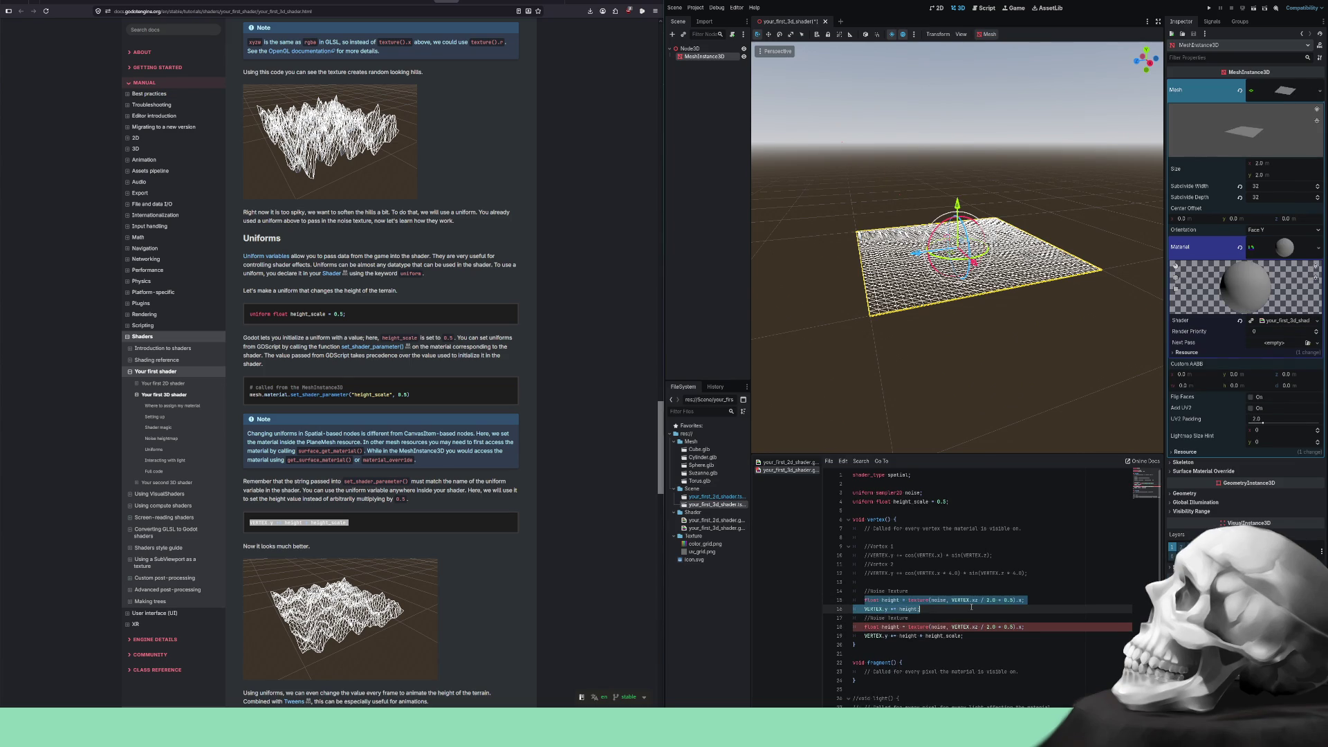
{"action": "key", "text": "ctrl+k"}
{"action": "key", "text": "Up"}
{"action": "key", "text": "Up"}
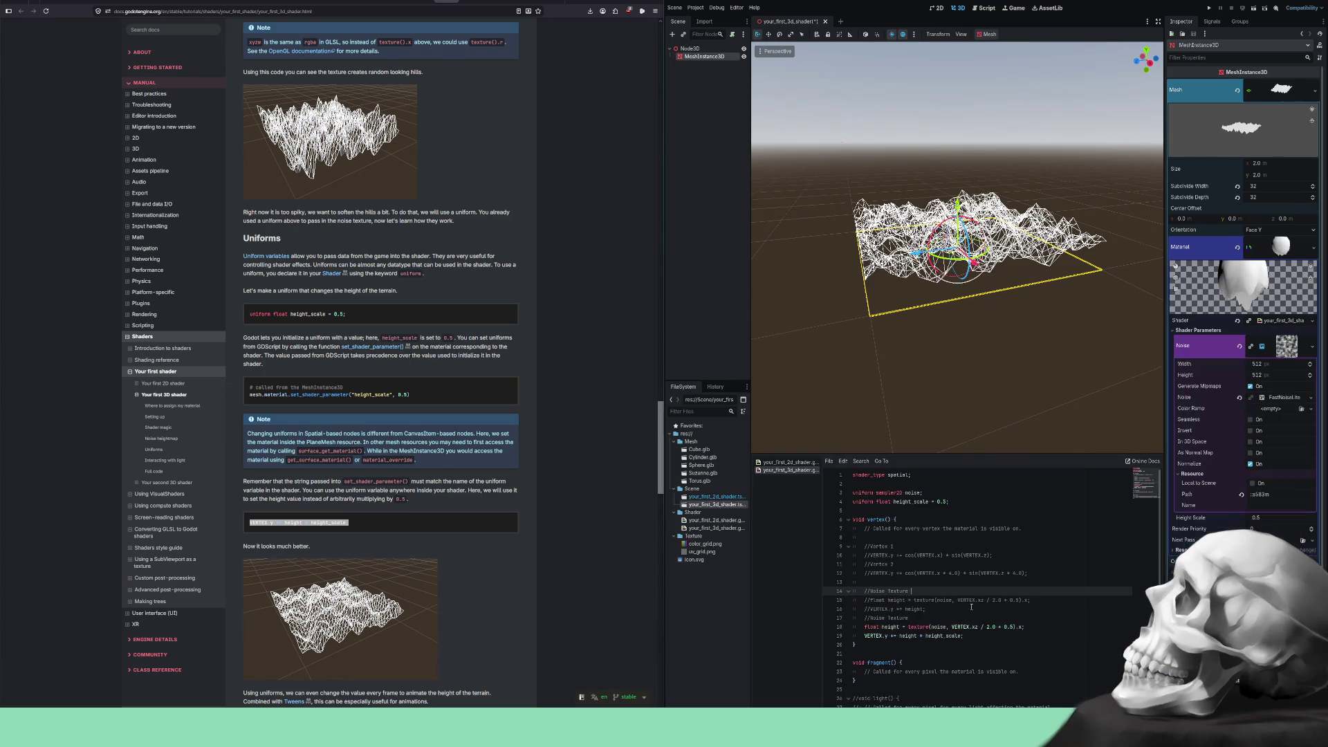
{"action": "type", "text": "1"}
{"action": "key", "text": "Down"}
{"action": "key", "text": "Down"}
{"action": "key", "text": "Down"}
{"action": "type", "text": "2"}
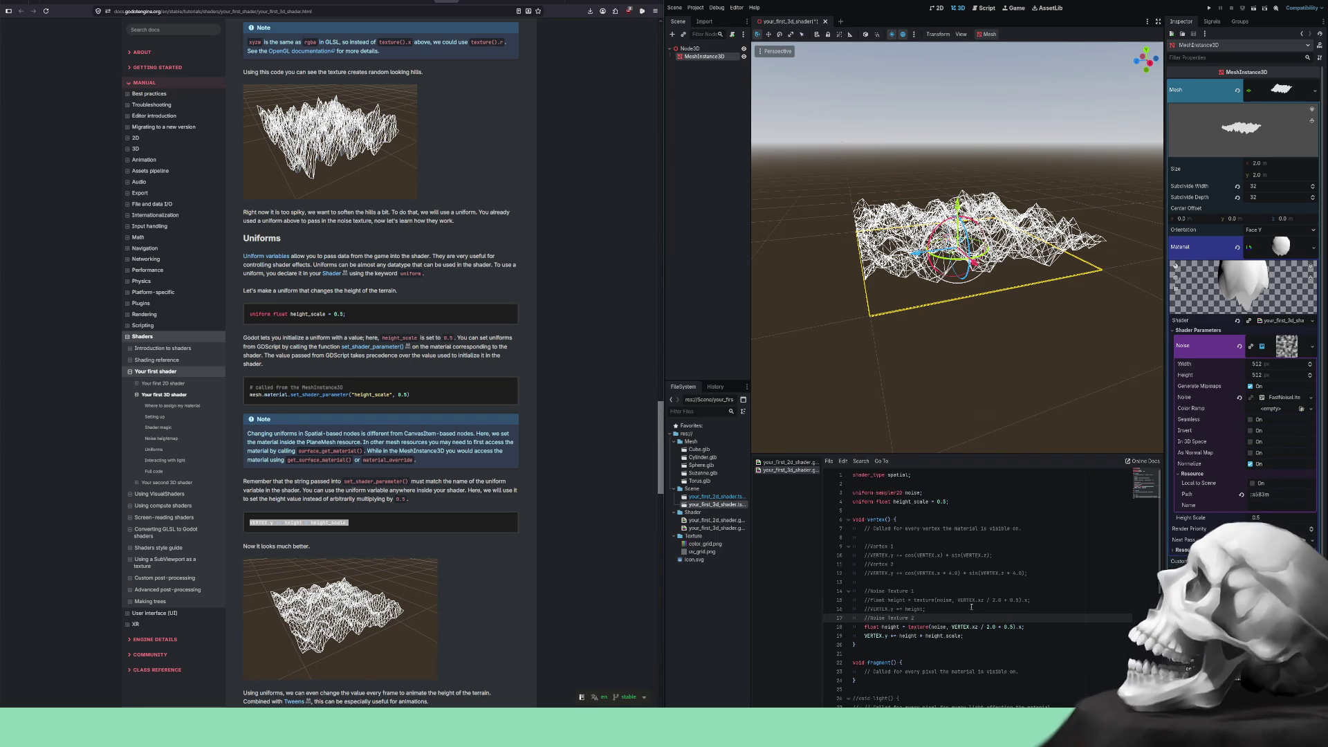
- Reselect the terrain MeshInstance3D and save the scene
{"action": "mouse_move", "coordinate": [1013, 303]}
{"action": "left_mouse_down"}
{"action": "mouse_move", "coordinate": [855, 382]}
{"action": "mouse_move", "coordinate": [883, 388]}
{"action": "mouse_move", "coordinate": [957, 361]}
{"action": "mouse_move", "coordinate": [989, 314]}
{"action": "mouse_move", "coordinate": [893, 350]}
{"action": "mouse_move", "coordinate": [911, 360]}
{"action": "mouse_move", "coordinate": [948, 342]}
{"action": "left_mouse_up"}
{"action": "left_click", "coordinate": [967, 386]}
{"action": "mouse_move", "coordinate": [1010, 385]}
{"action": "left_mouse_down"}
{"action": "mouse_move", "coordinate": [890, 385]}
{"action": "mouse_move", "coordinate": [920, 345]}
{"action": "mouse_move", "coordinate": [913, 270]}
{"action": "left_mouse_up"}
{"action": "left_click", "coordinate": [954, 319]}
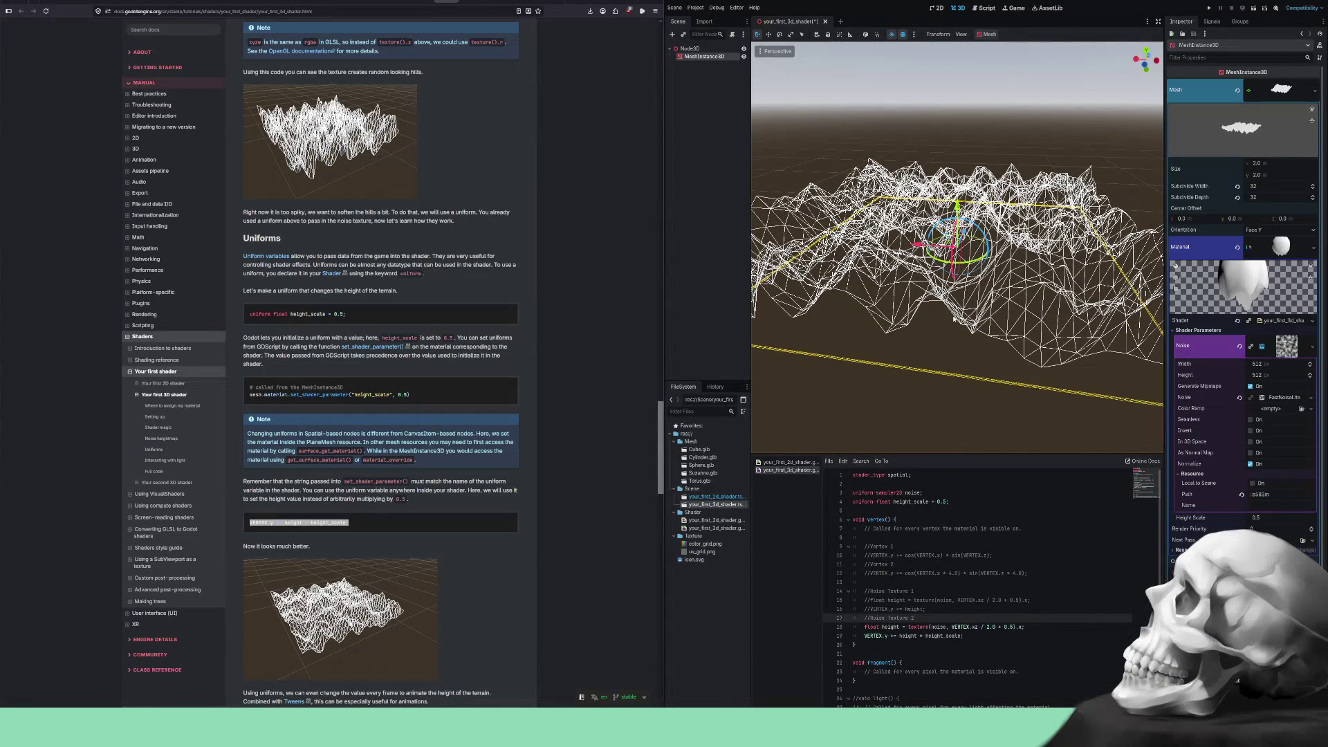
{"action": "key", "text": "ctrl+s"}
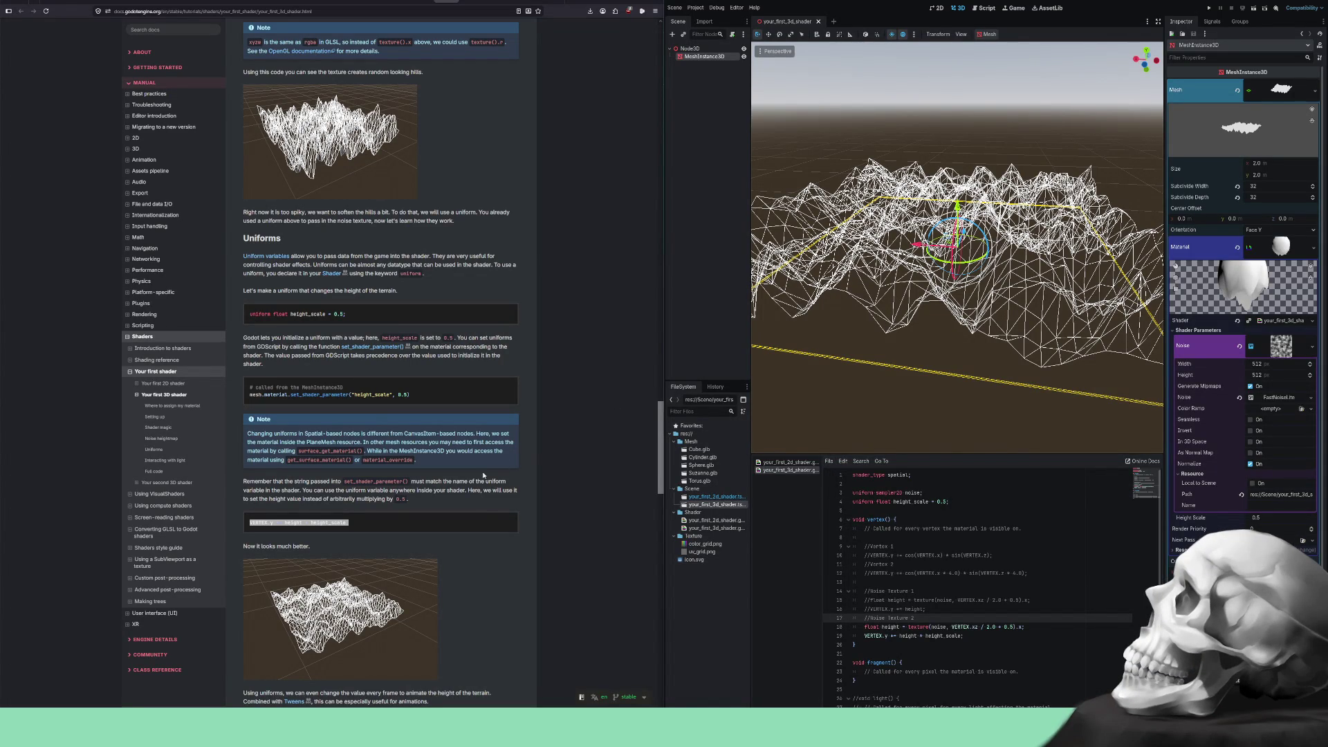
- Read the docs on animating terrain height and turning wireframe display off
{"action": "left_click", "coordinate": [482, 512]}
{"action": "scroll", "coordinate": [404, 496], "scroll_direction": "down", "scroll_amount": 1}
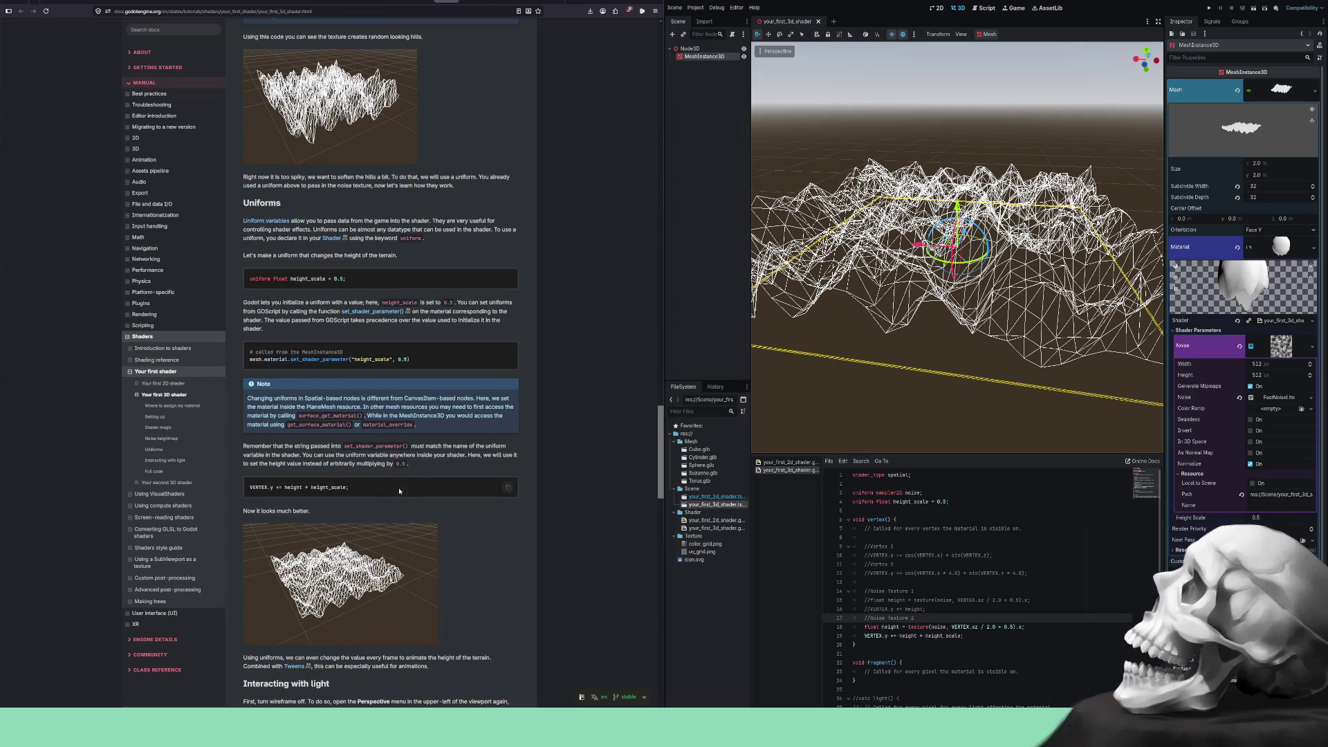
{"action": "scroll", "coordinate": [434, 504], "scroll_direction": "down", "scroll_amount": 4}
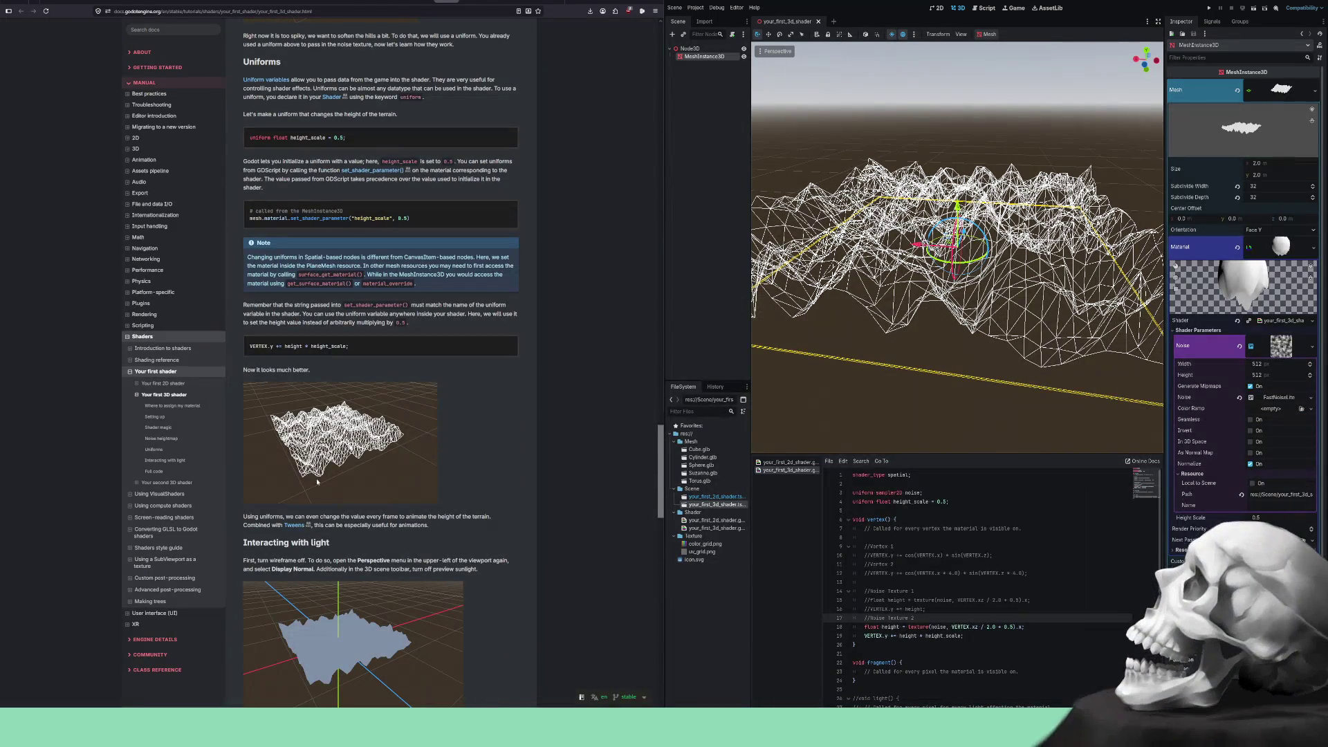
{"action": "mouse_move", "coordinate": [249, 517]}
{"action": "left_mouse_down"}
{"action": "mouse_move", "coordinate": [464, 518]}
{"action": "mouse_move", "coordinate": [263, 526]}
{"action": "mouse_move", "coordinate": [387, 527]}
{"action": "left_mouse_up"}
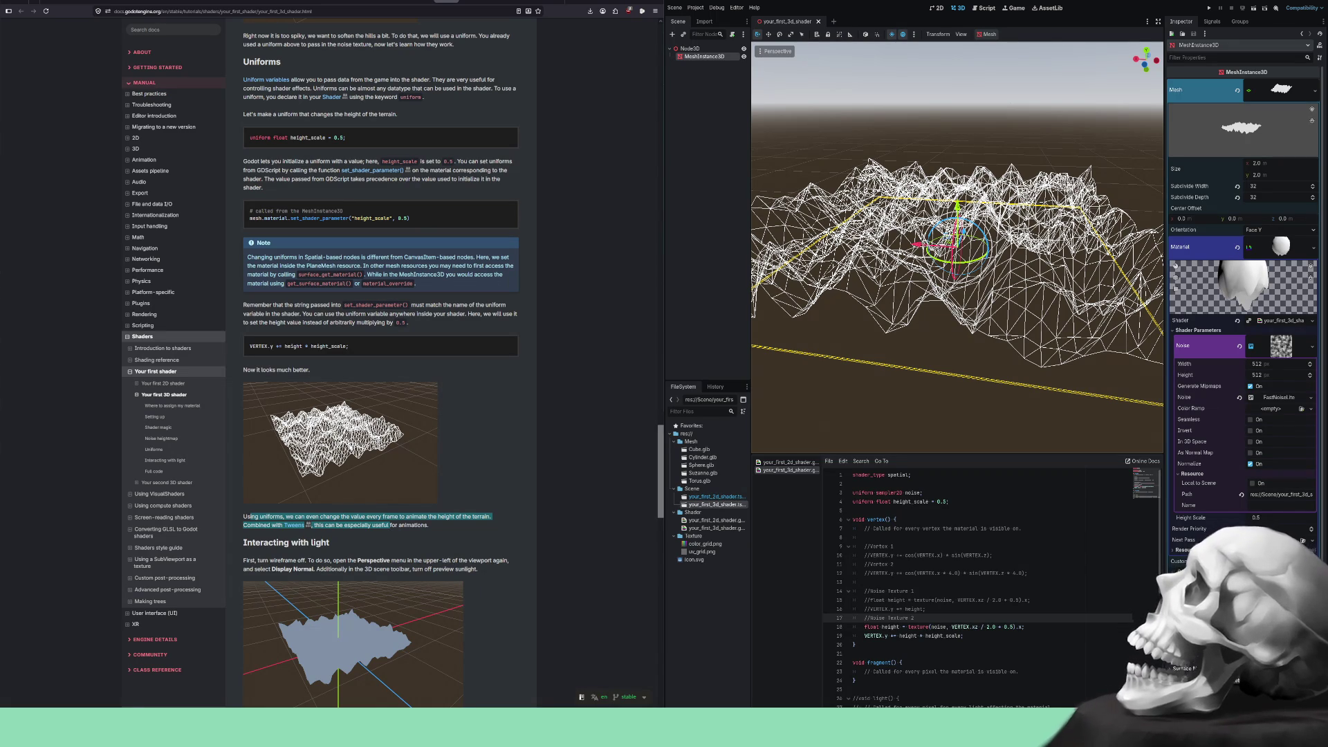
{"action": "scroll", "coordinate": [846, 358], "scroll_direction": "up", "scroll_amount": 3}
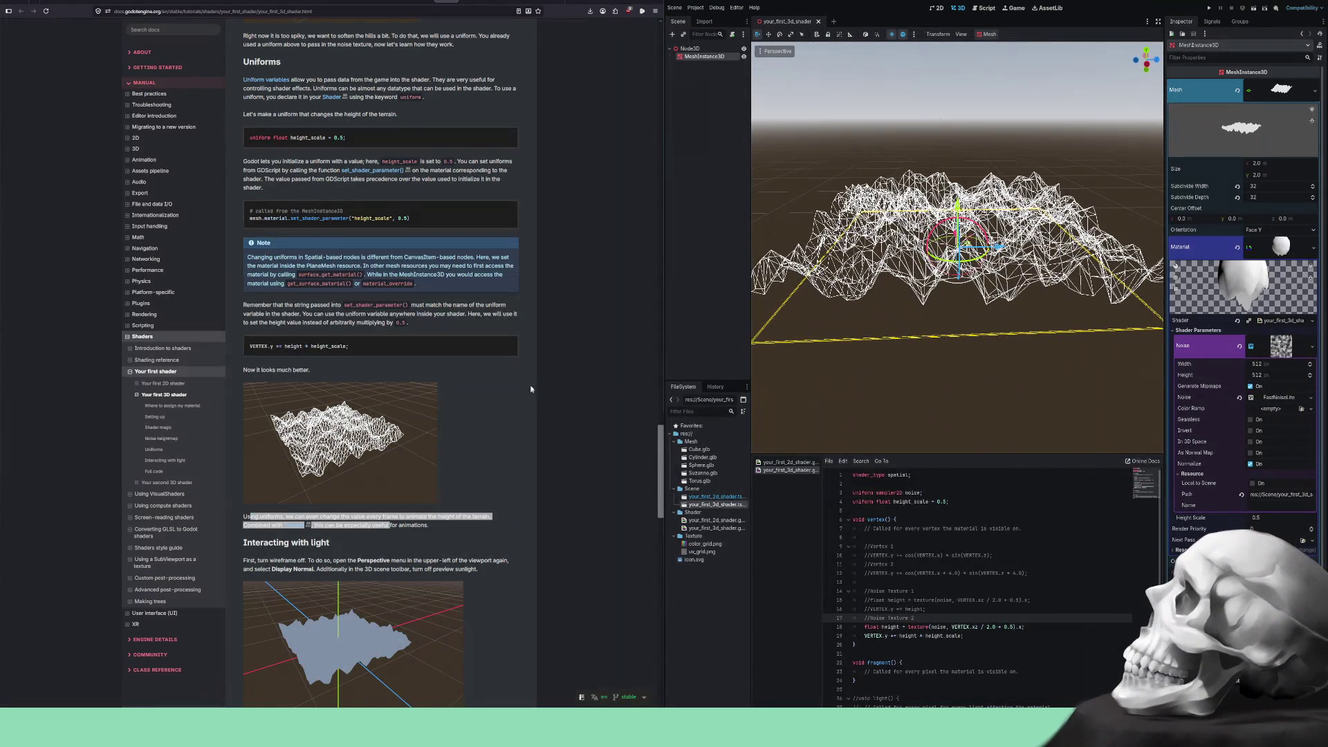
{"action": "scroll", "coordinate": [530, 389], "scroll_direction": "down", "scroll_amount": 4}
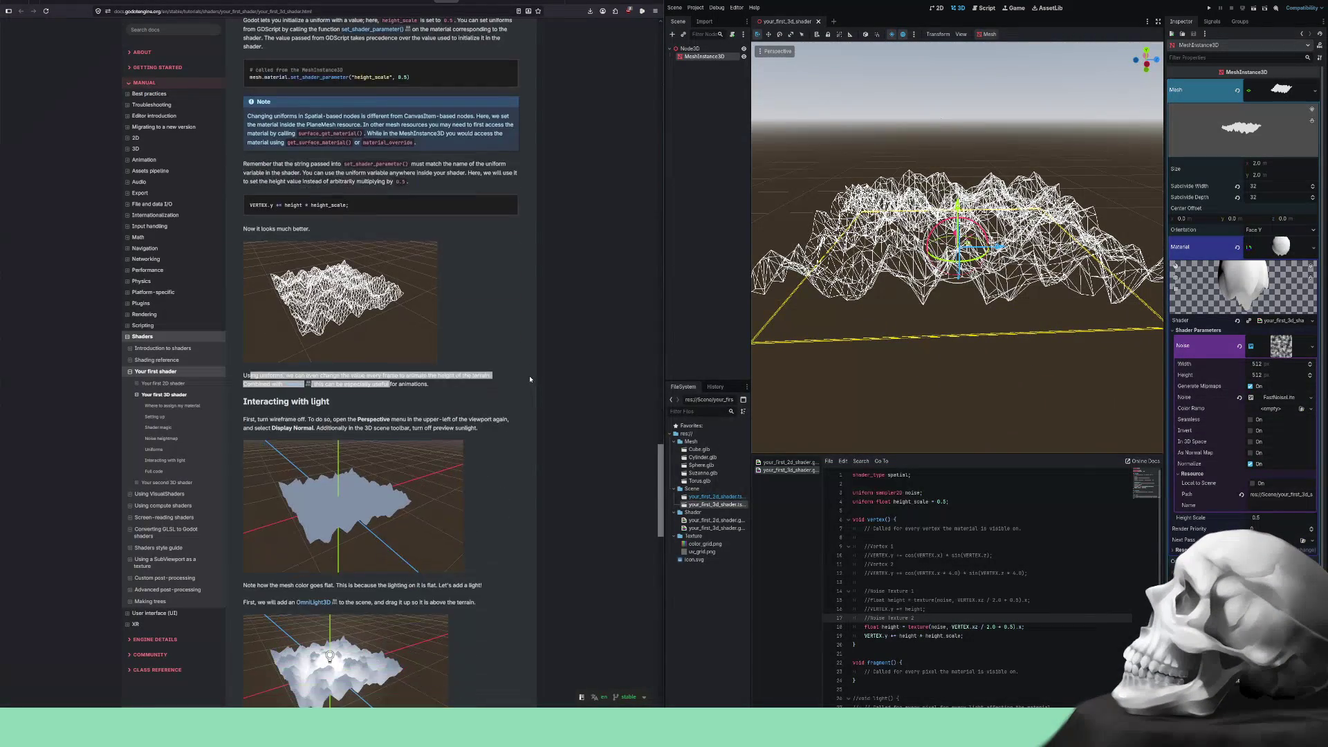
{"action": "scroll", "coordinate": [529, 377], "scroll_direction": "up", "scroll_amount": 1}
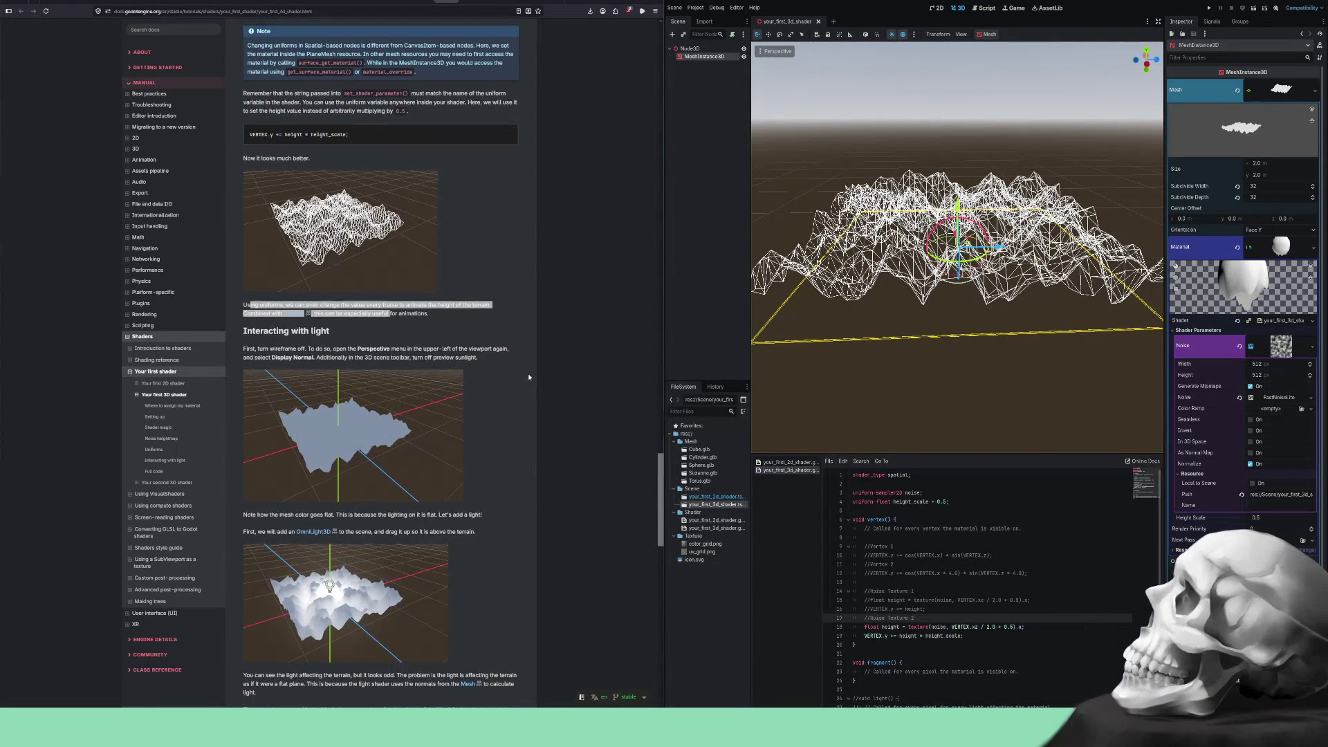
{"action": "left_click", "coordinate": [282, 343]}
{"action": "left_click_drag", "start_coordinate": [250, 348], "coordinate": [349, 357]}
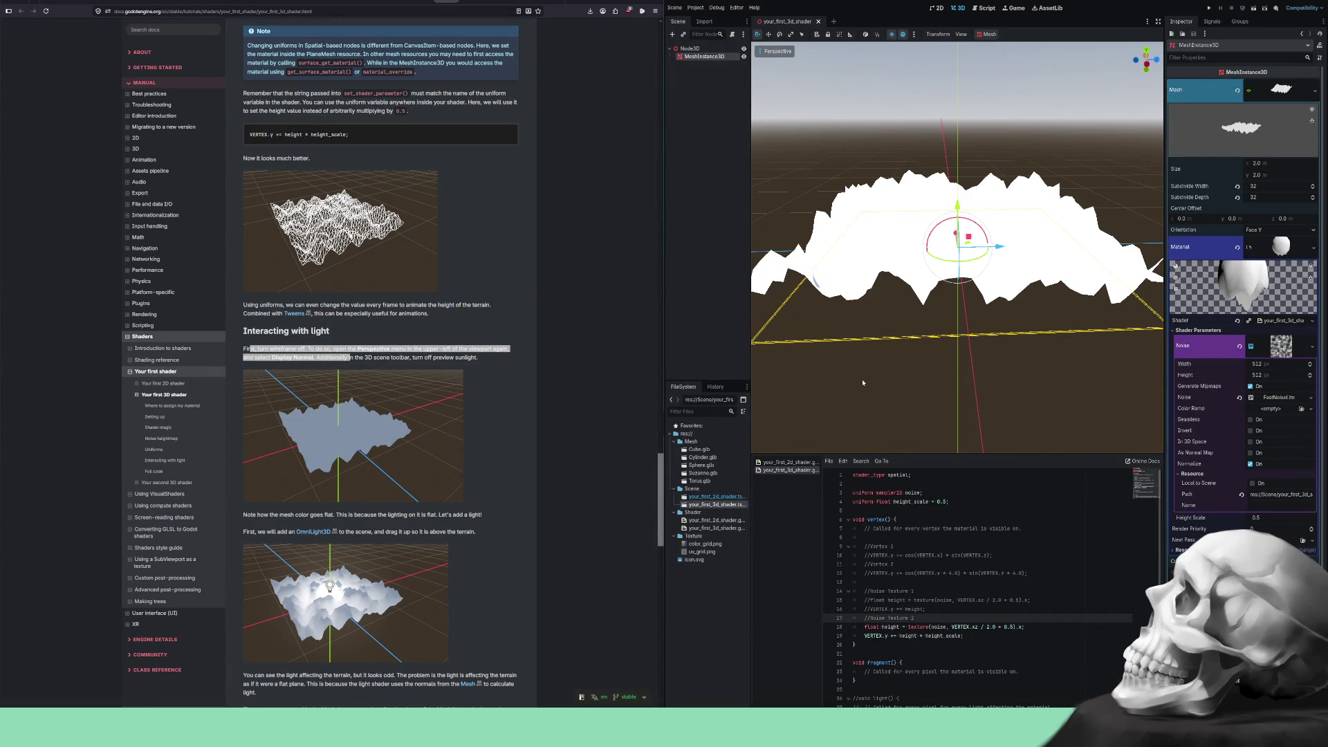
{"action": "mouse_move", "coordinate": [862, 382]}
{"action": "left_mouse_down"}
{"action": "mouse_move", "coordinate": [824, 336]}
{"action": "mouse_move", "coordinate": [948, 340]}
{"action": "left_mouse_up"}
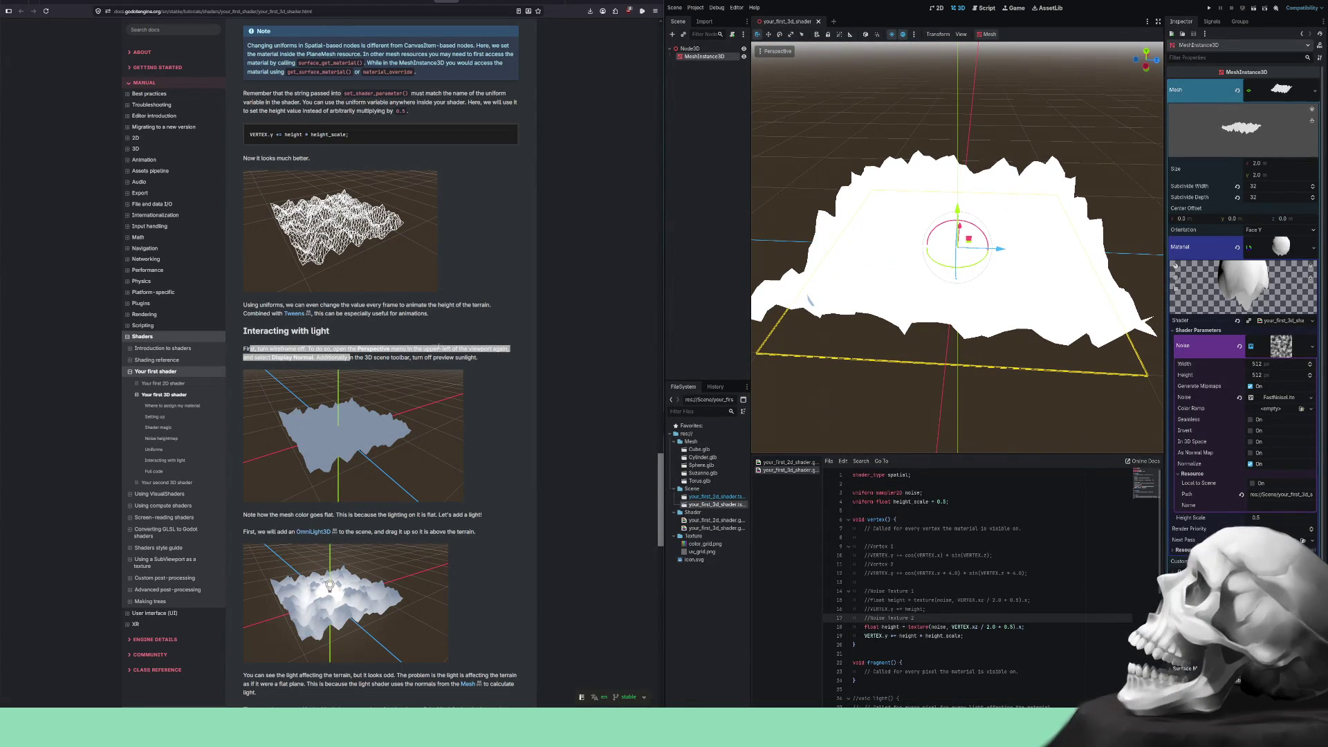
- Read the docs note about the 3D toolbar's lighting controls
{"action": "left_click", "coordinate": [312, 360]}
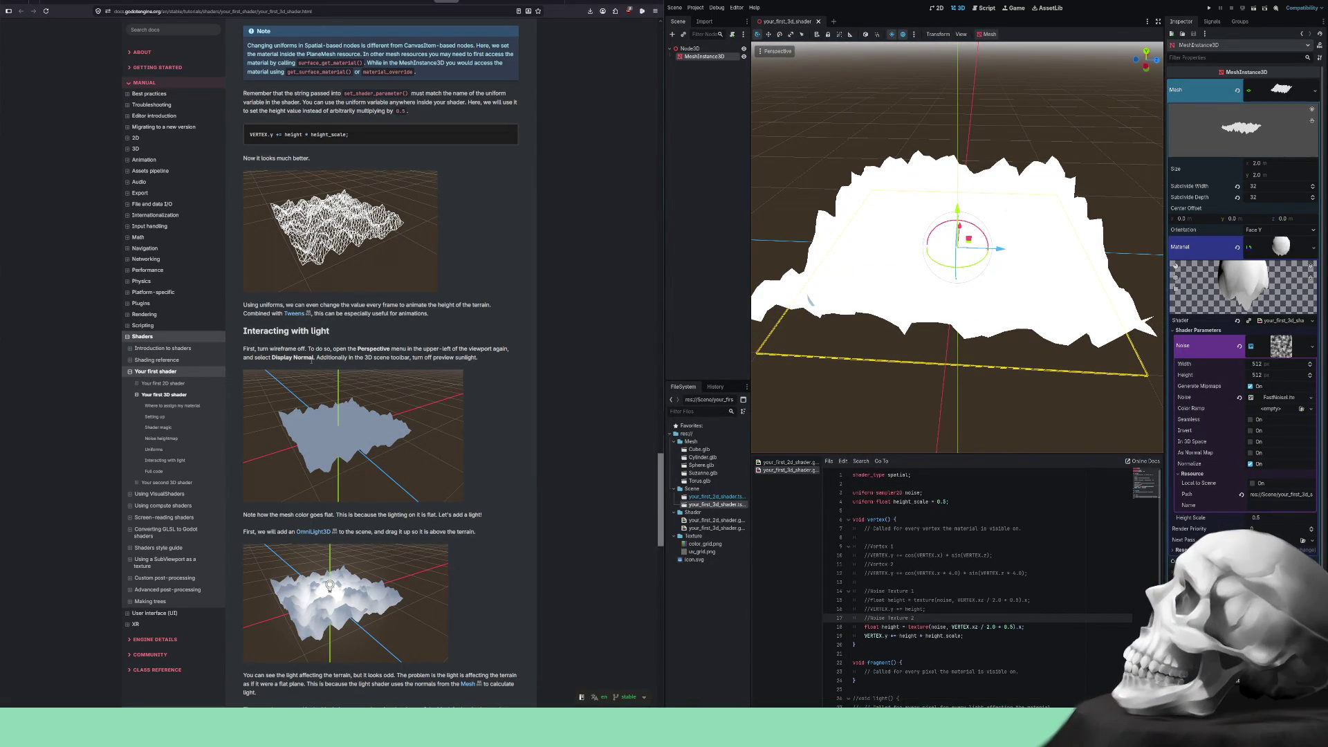
{"action": "left_click_drag", "start_coordinate": [326, 359], "coordinate": [476, 360]}
{"action": "left_click", "coordinate": [488, 367]}
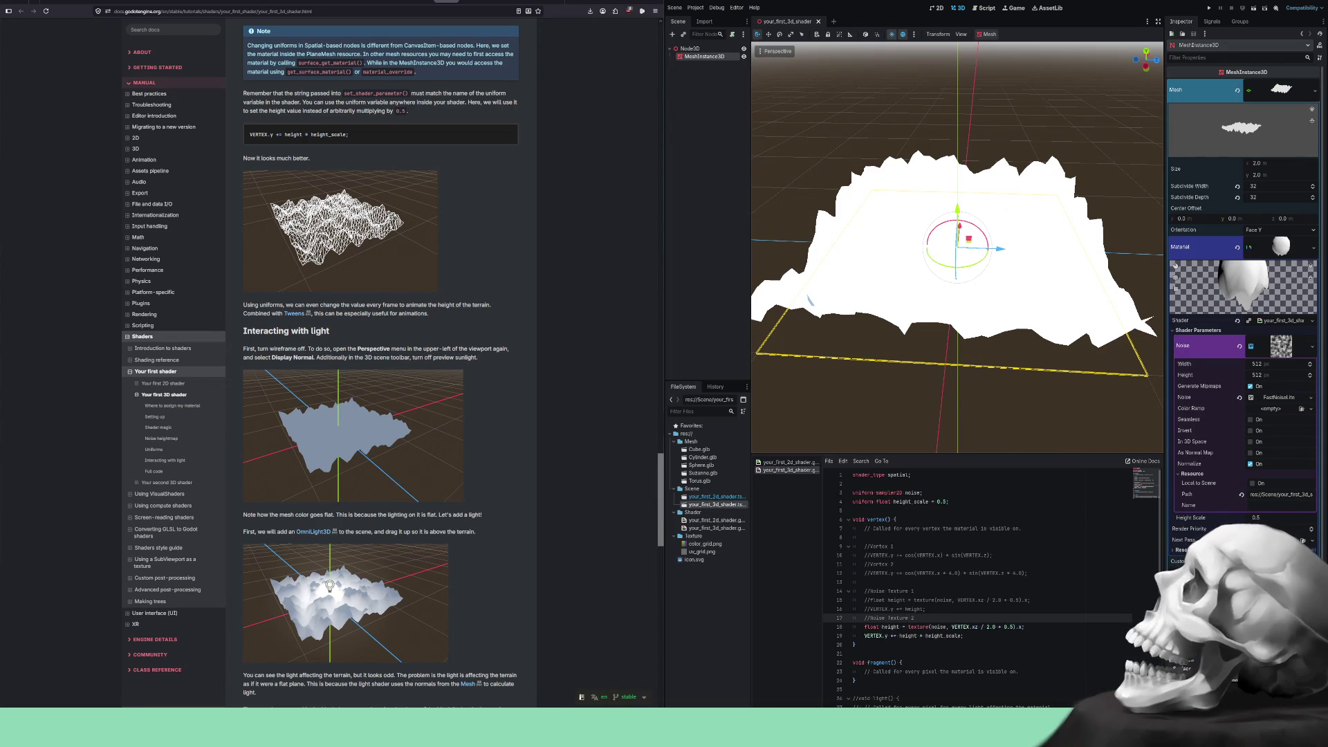
- Turn off the viewport's preview sunlight and view the terrain near the horizon
{"action": "left_click", "coordinate": [892, 34]}
{"action": "mouse_move", "coordinate": [832, 141]}
{"action": "left_mouse_down"}
{"action": "mouse_move", "coordinate": [890, 101]}
{"action": "mouse_move", "coordinate": [889, 129]}
{"action": "left_mouse_up"}
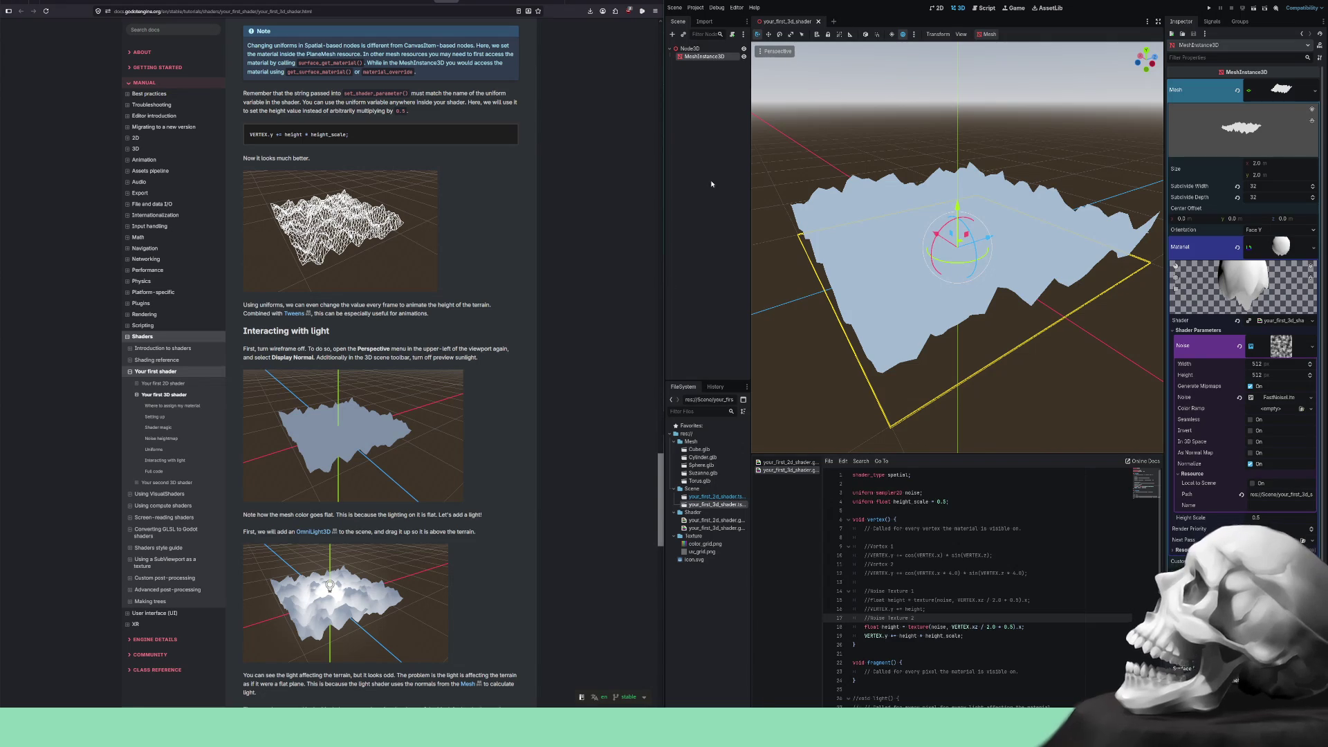
{"action": "left_click", "coordinate": [689, 49]}
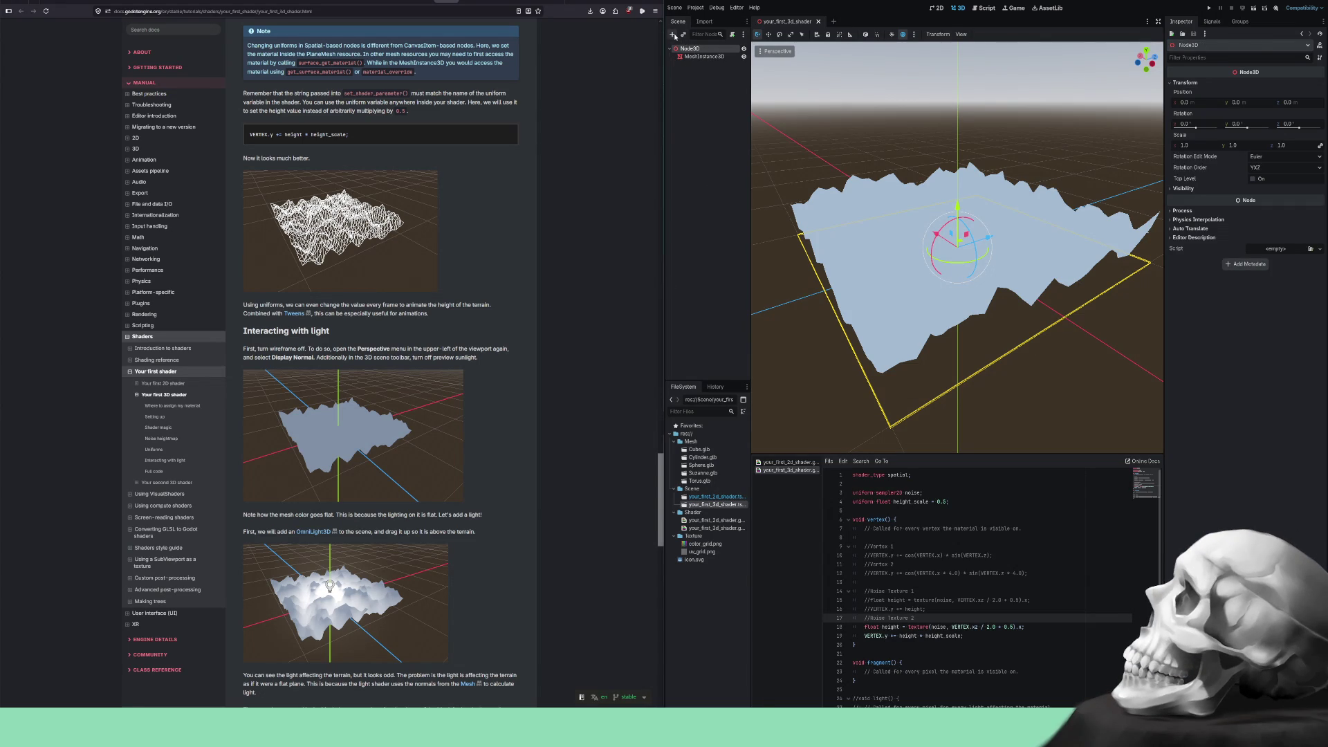
- Add an OmniLight3D under Node3D and raise it above the terrain
{"action": "left_click", "coordinate": [673, 35]}
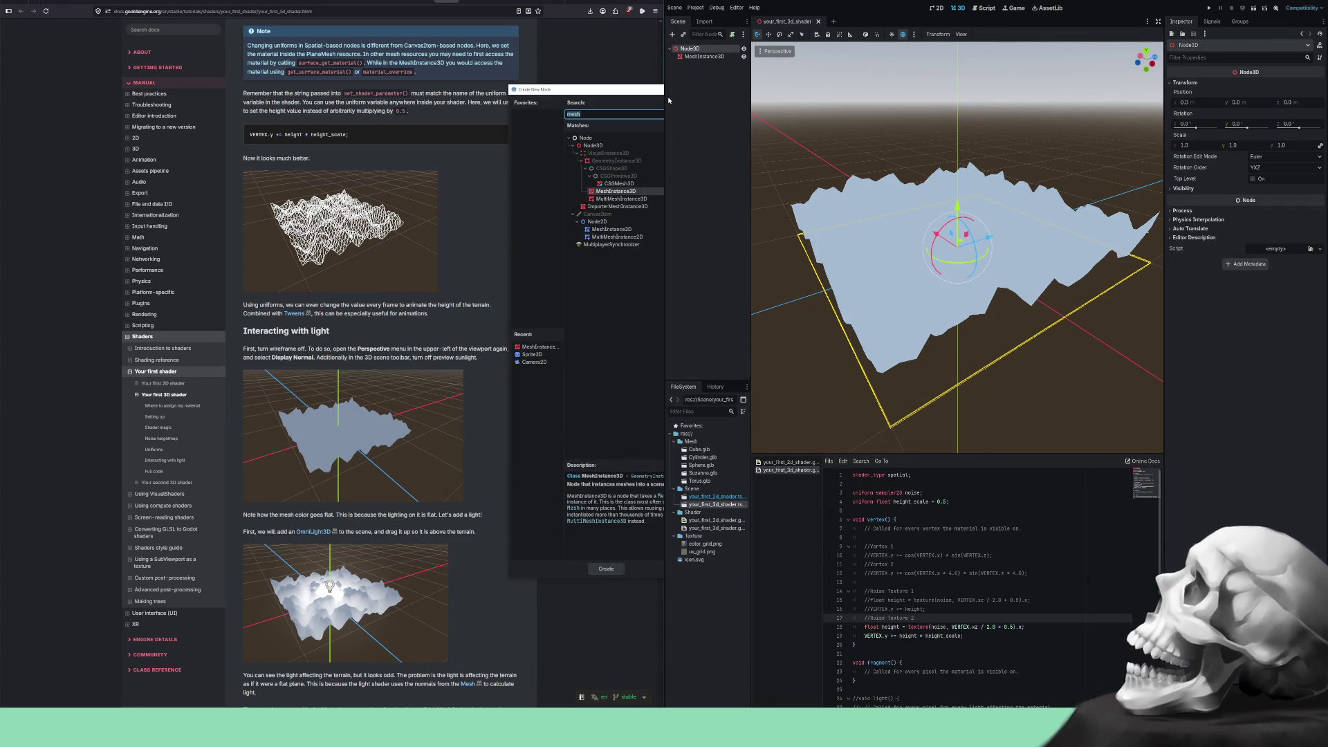
{"action": "type", "text": "omni"}
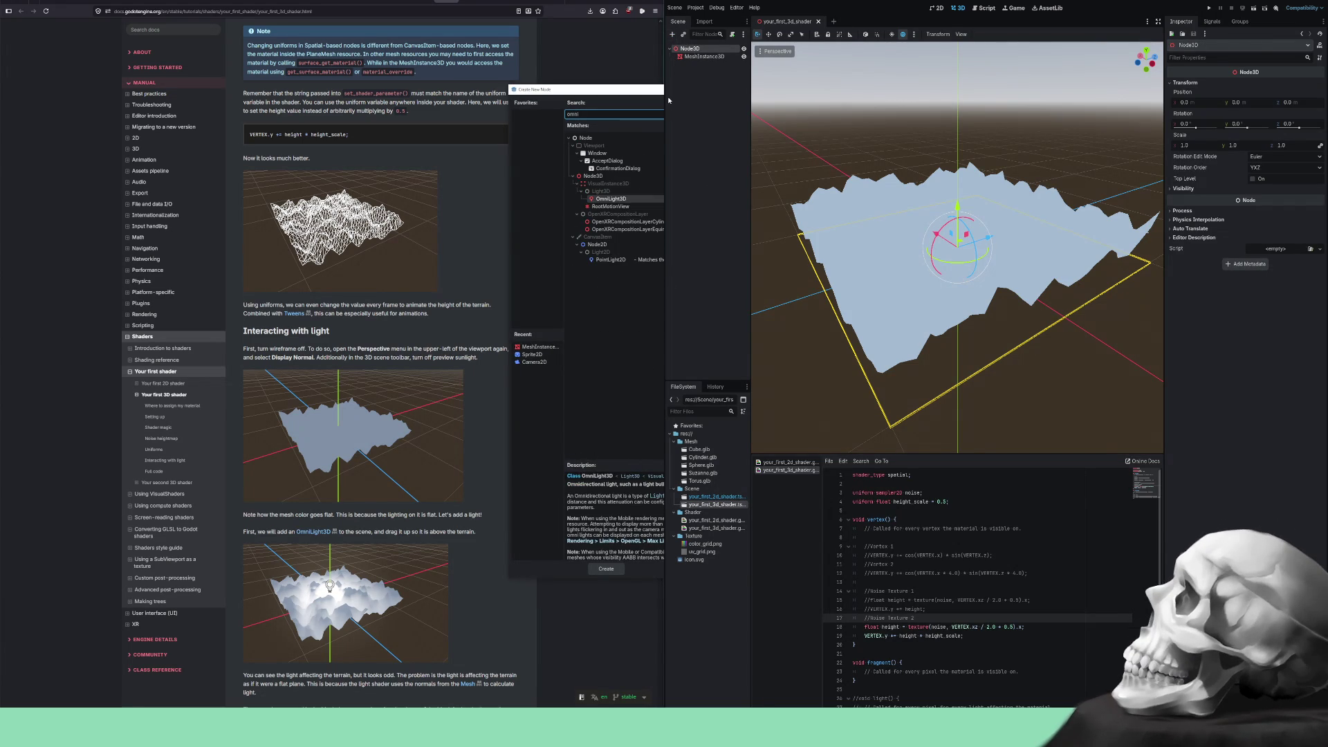
{"action": "type", "text": "li"}
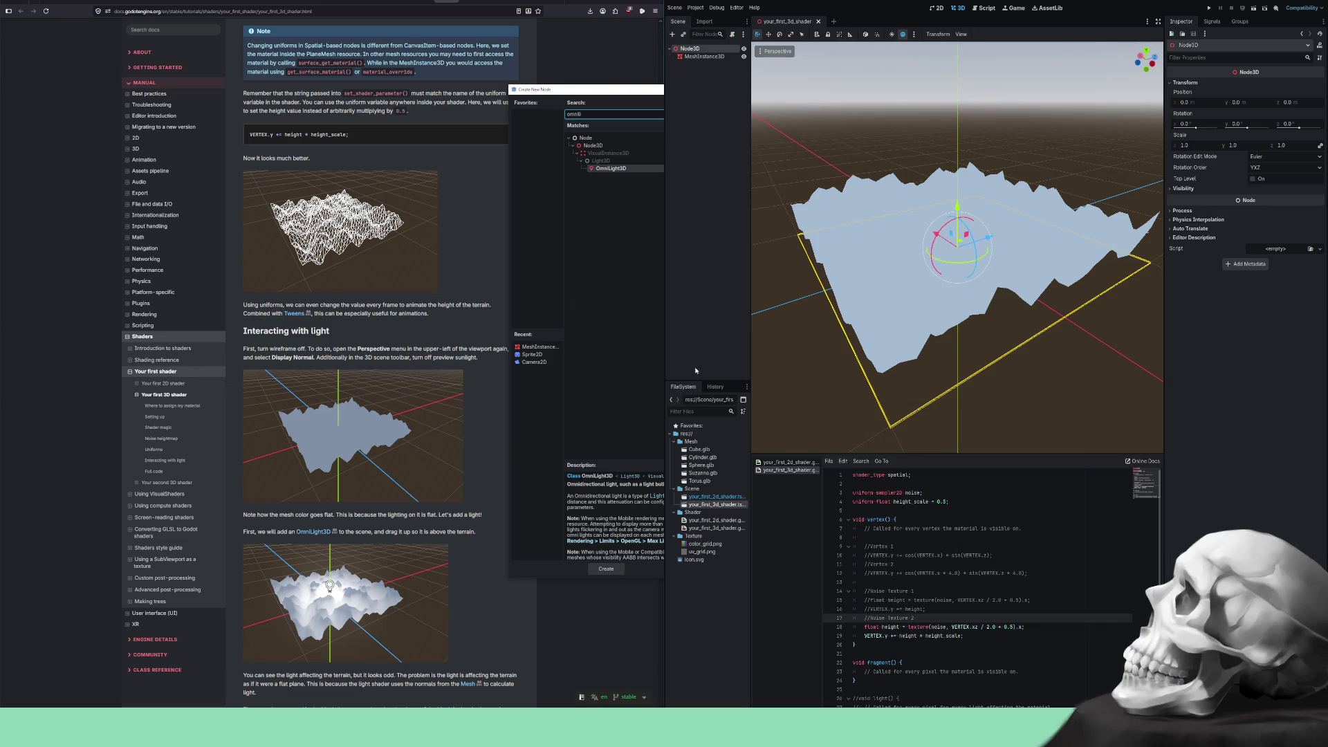
{"action": "key", "text": "Escape"}
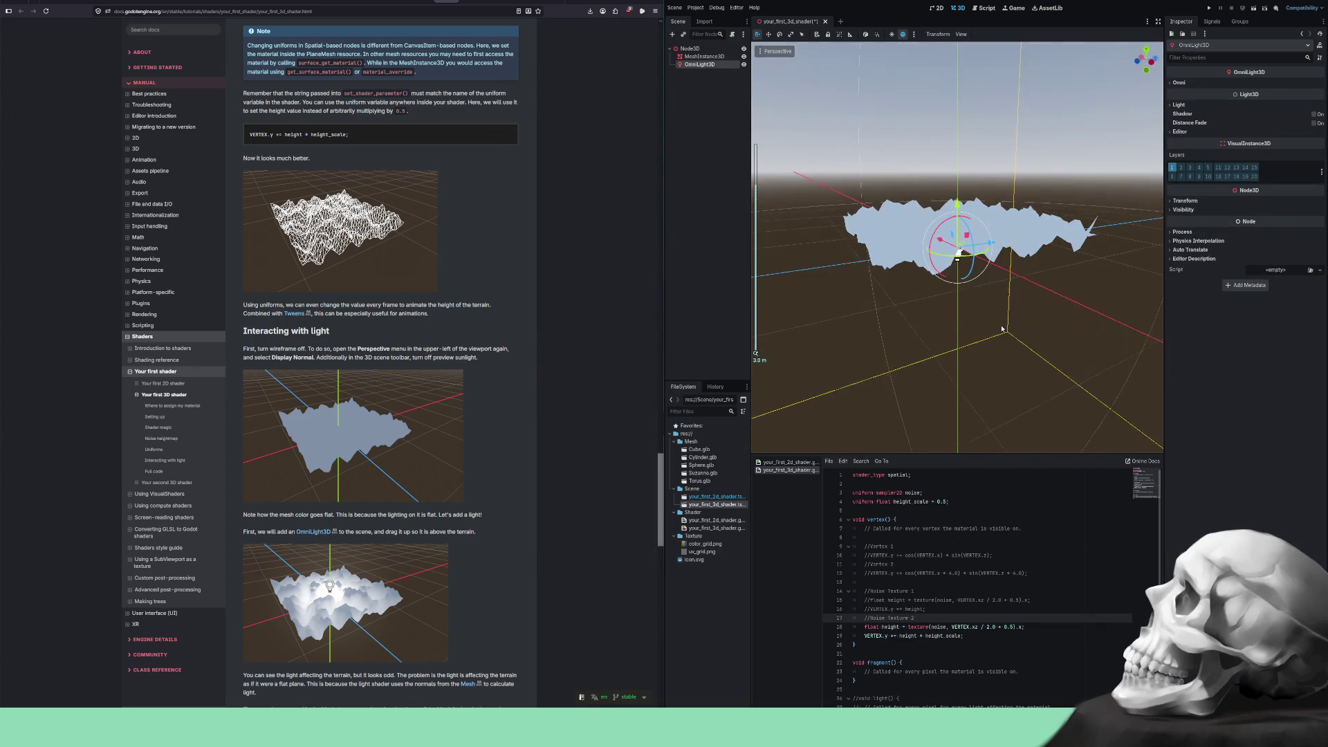
{"action": "mouse_move", "coordinate": [960, 205]}
{"action": "left_mouse_down"}
{"action": "mouse_move", "coordinate": [957, 100]}
{"action": "mouse_move", "coordinate": [954, 155]}
{"action": "mouse_move", "coordinate": [956, 112]}
{"action": "mouse_move", "coordinate": [989, 207]}
{"action": "mouse_move", "coordinate": [1097, 323]}
{"action": "mouse_move", "coordinate": [856, 380]}
{"action": "mouse_move", "coordinate": [934, 325]}
{"action": "left_mouse_up"}
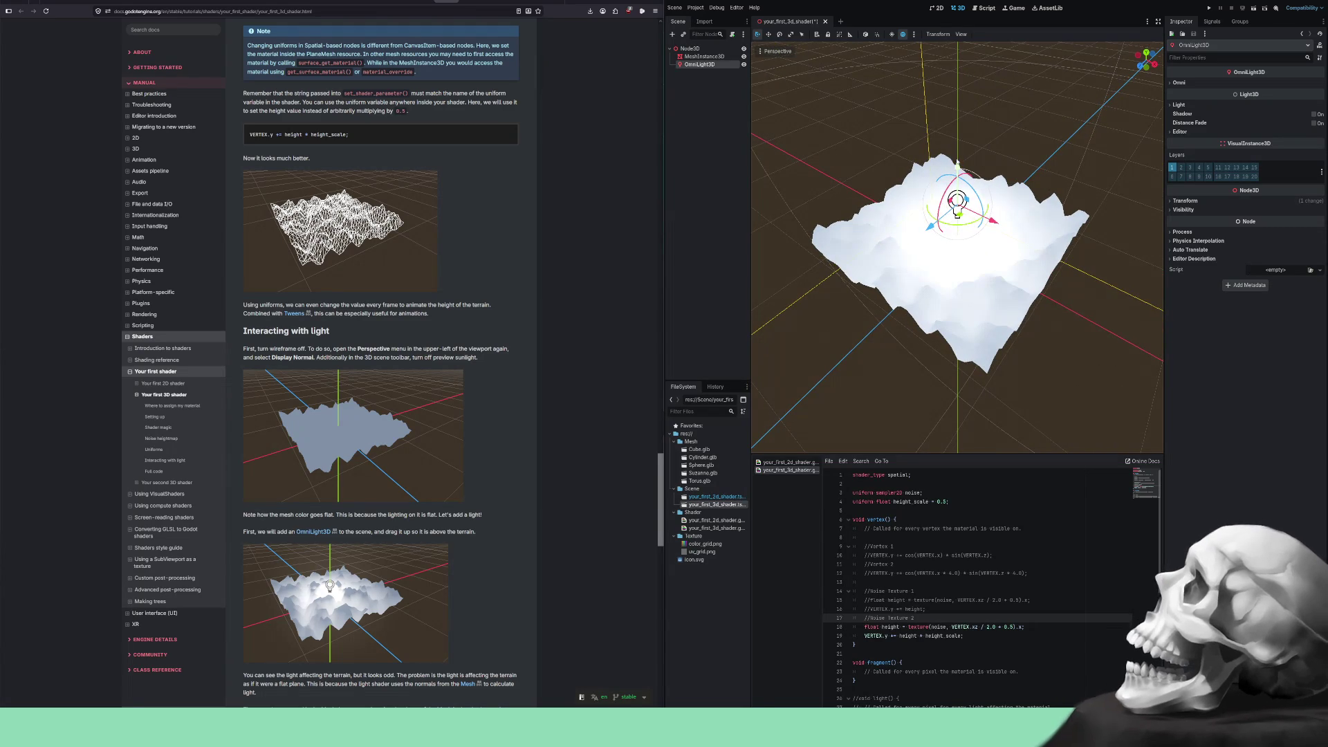
{"action": "mouse_move", "coordinate": [957, 165]}
{"action": "left_mouse_down"}
{"action": "mouse_move", "coordinate": [966, 35]}
{"action": "mouse_move", "coordinate": [965, 191]}
{"action": "left_mouse_up"}
- Orbit around the lit terrain and read the docs instructions on adding an OmniLight3D
{"action": "scroll", "coordinate": [1075, 353], "scroll_direction": "up", "scroll_amount": 3}
{"action": "mouse_move", "coordinate": [1075, 353]}
{"action": "left_mouse_down"}
{"action": "mouse_move", "coordinate": [944, 343]}
{"action": "mouse_move", "coordinate": [1124, 343]}
{"action": "mouse_move", "coordinate": [1128, 328]}
{"action": "mouse_move", "coordinate": [1030, 348]}
{"action": "left_mouse_up"}
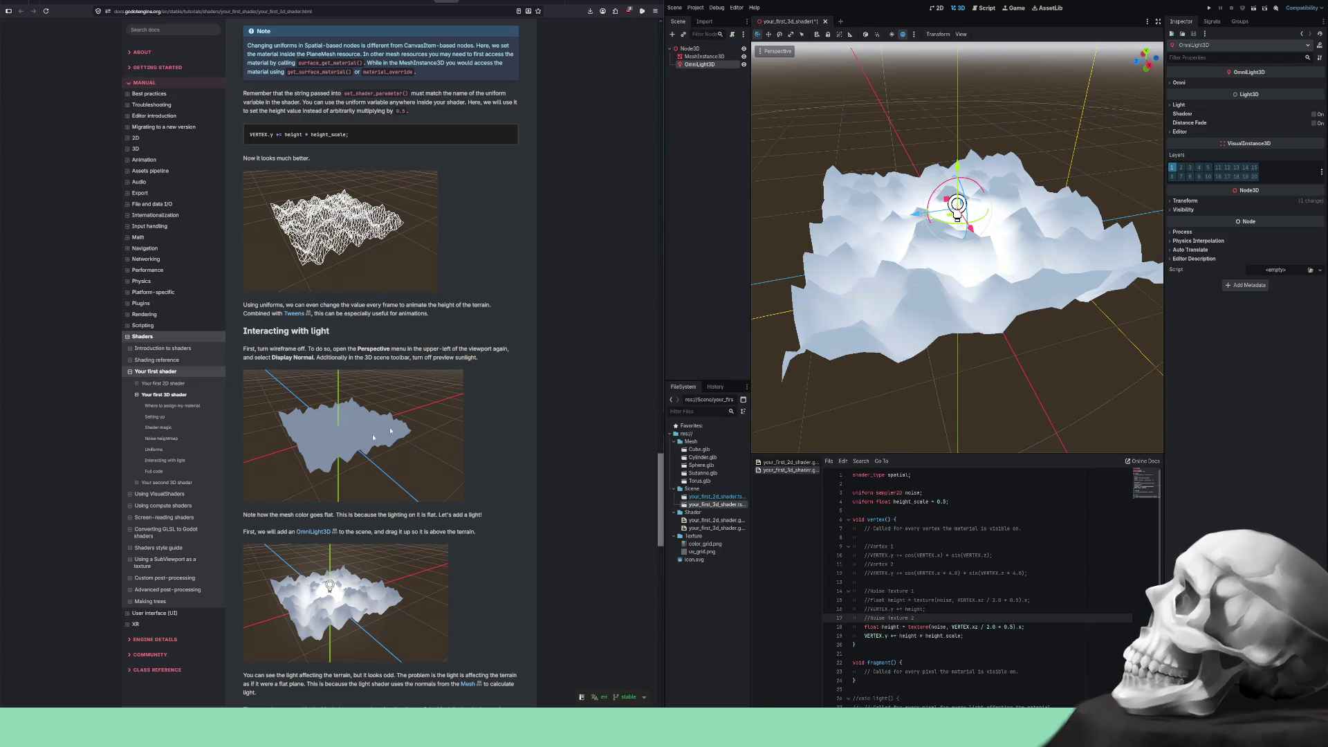
{"action": "scroll", "coordinate": [372, 418], "scroll_direction": "down", "scroll_amount": 3}
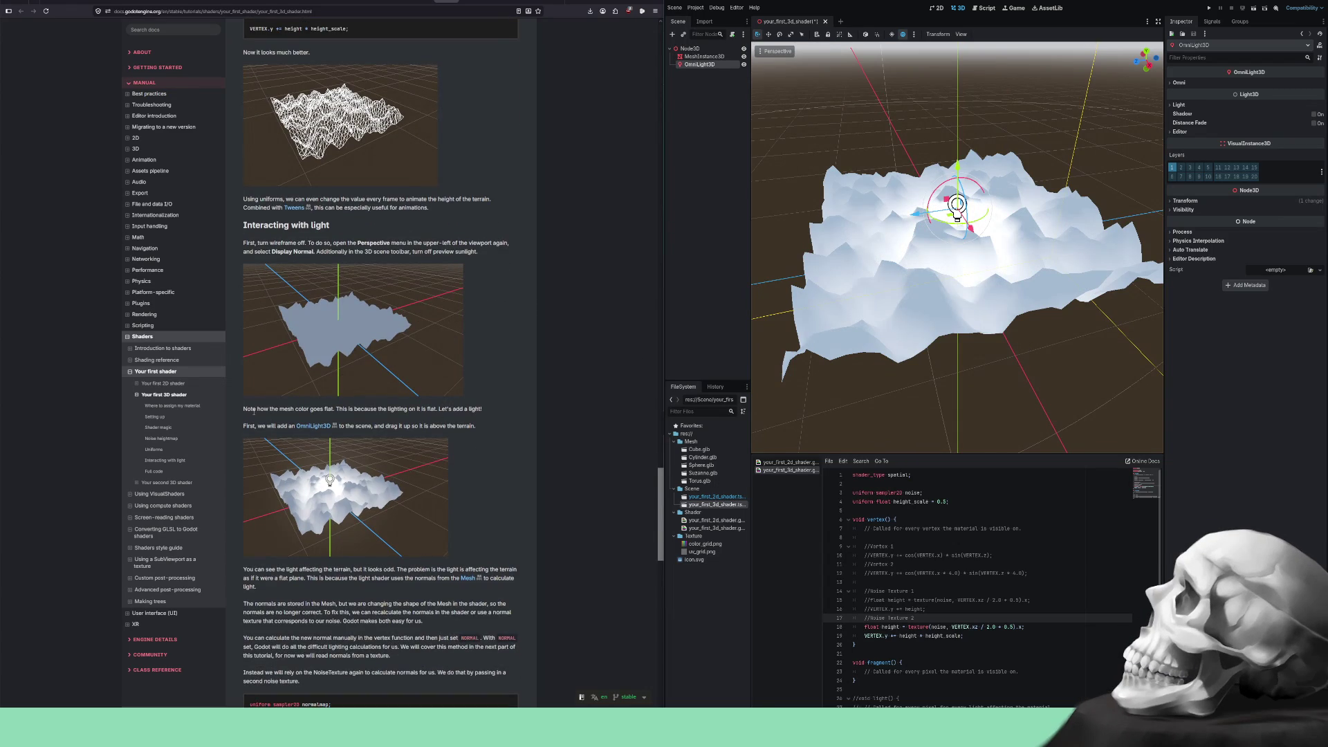
{"action": "mouse_move", "coordinate": [253, 412]}
{"action": "left_mouse_down"}
{"action": "mouse_move", "coordinate": [359, 411]}
{"action": "mouse_move", "coordinate": [335, 426]}
{"action": "mouse_move", "coordinate": [379, 432]}
{"action": "mouse_move", "coordinate": [472, 427]}
{"action": "left_mouse_up"}
{"action": "scroll", "coordinate": [473, 408], "scroll_direction": "down", "scroll_amount": 4}
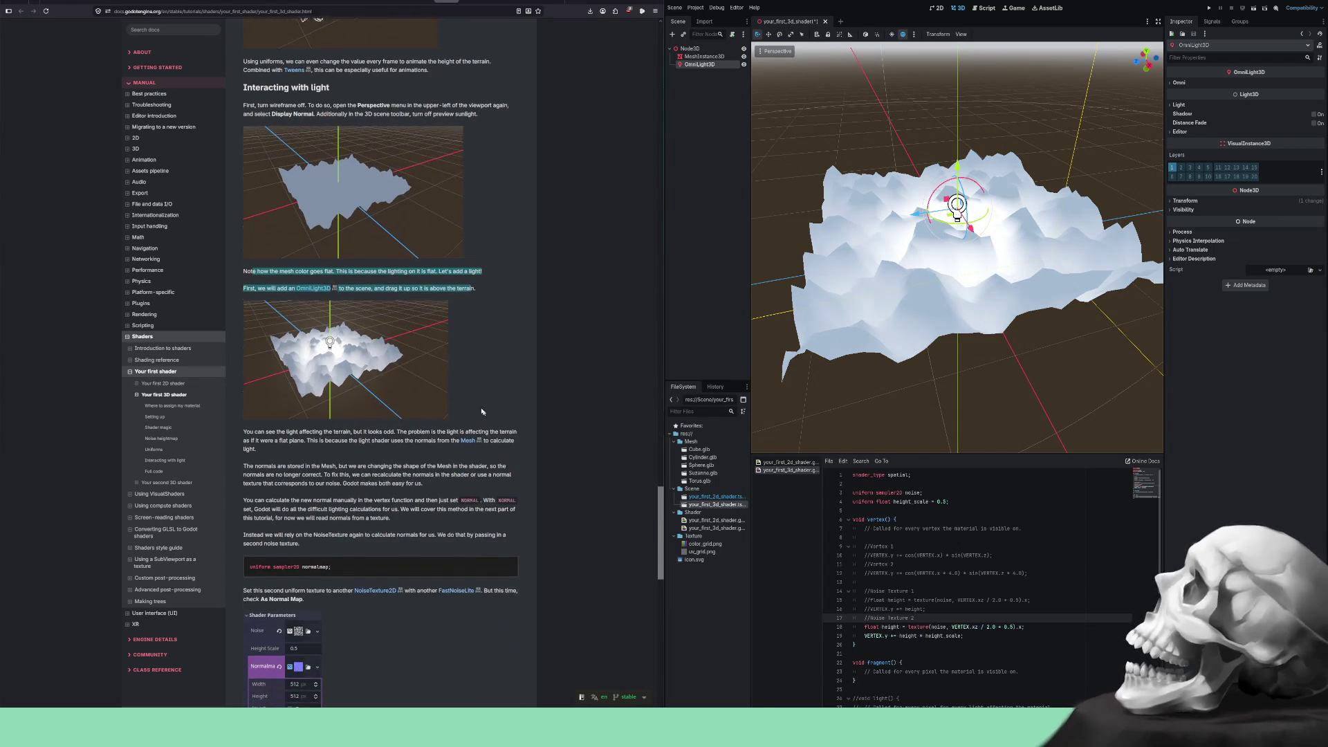
{"action": "scroll", "coordinate": [472, 405], "scroll_direction": "down", "scroll_amount": 1}
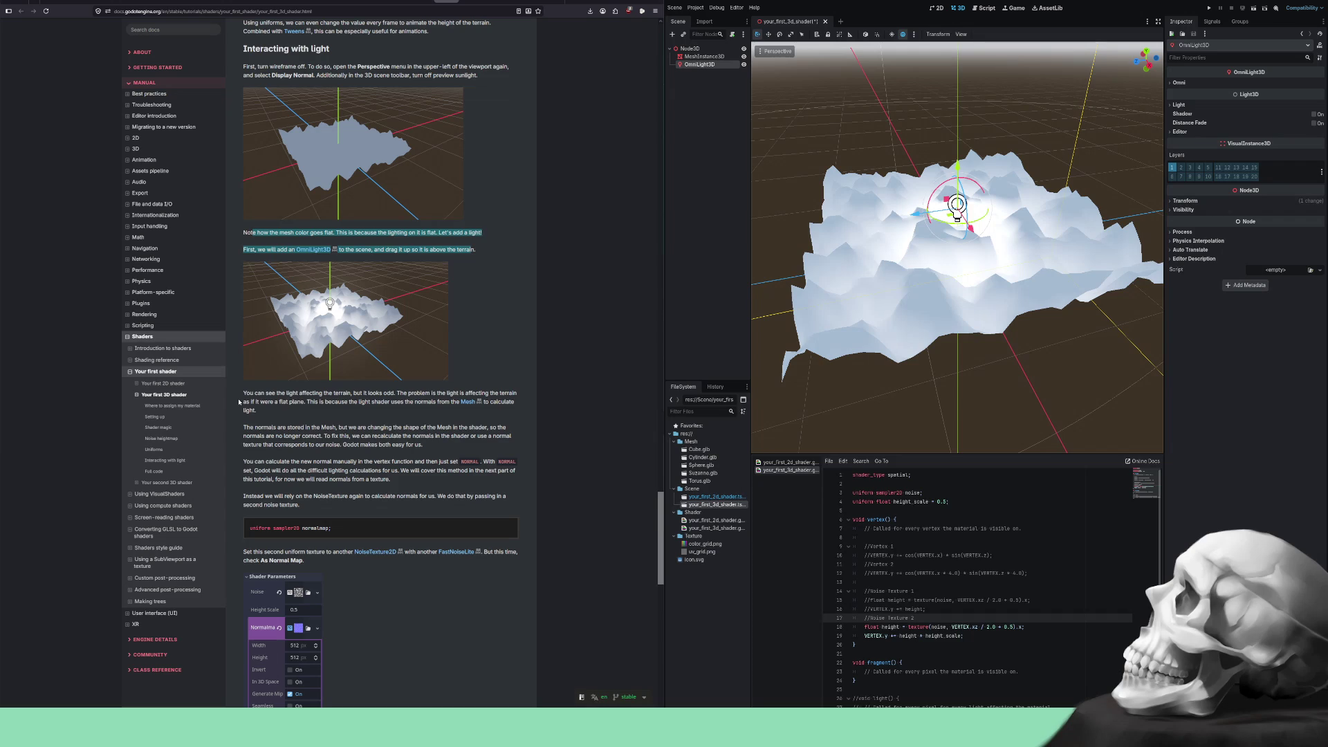
{"action": "mouse_move", "coordinate": [249, 393]}
{"action": "left_mouse_down"}
{"action": "mouse_move", "coordinate": [477, 392]}
{"action": "mouse_move", "coordinate": [278, 402]}
{"action": "mouse_move", "coordinate": [435, 404]}
{"action": "left_mouse_up"}
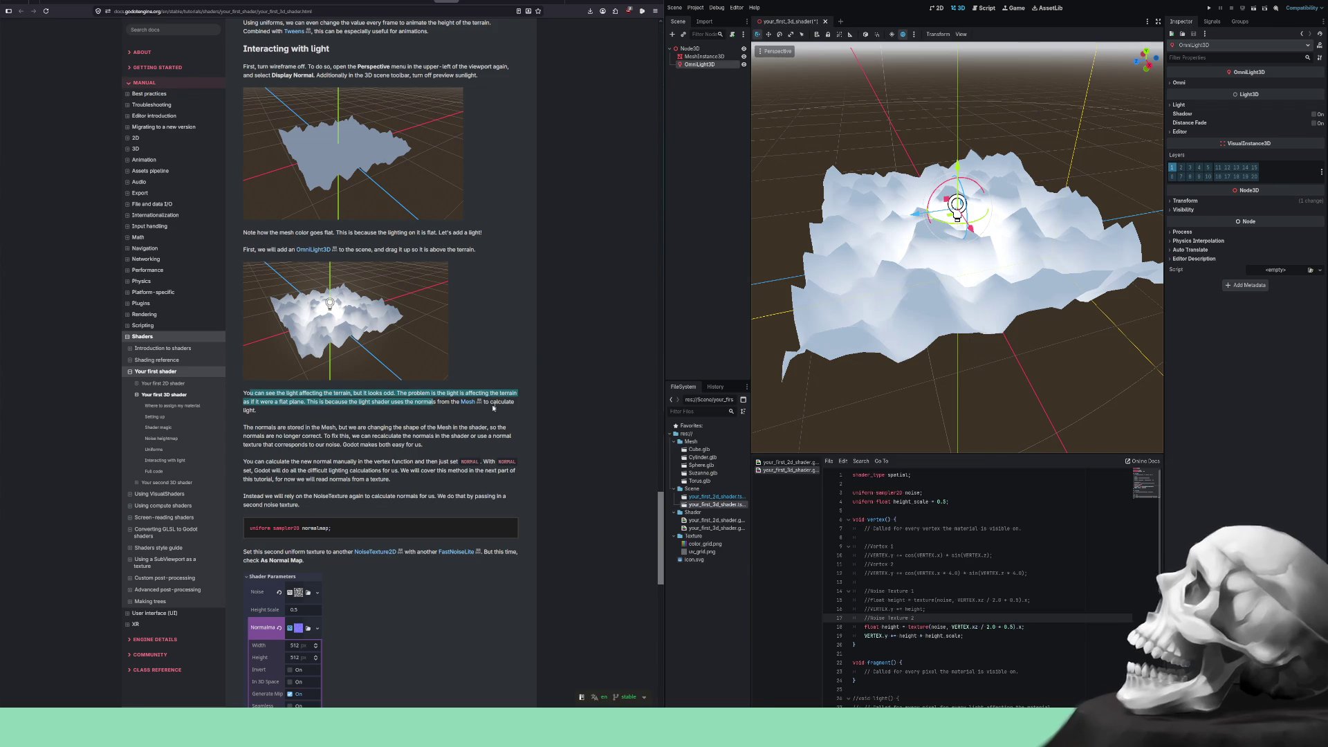
{"action": "left_click", "coordinate": [309, 418]}
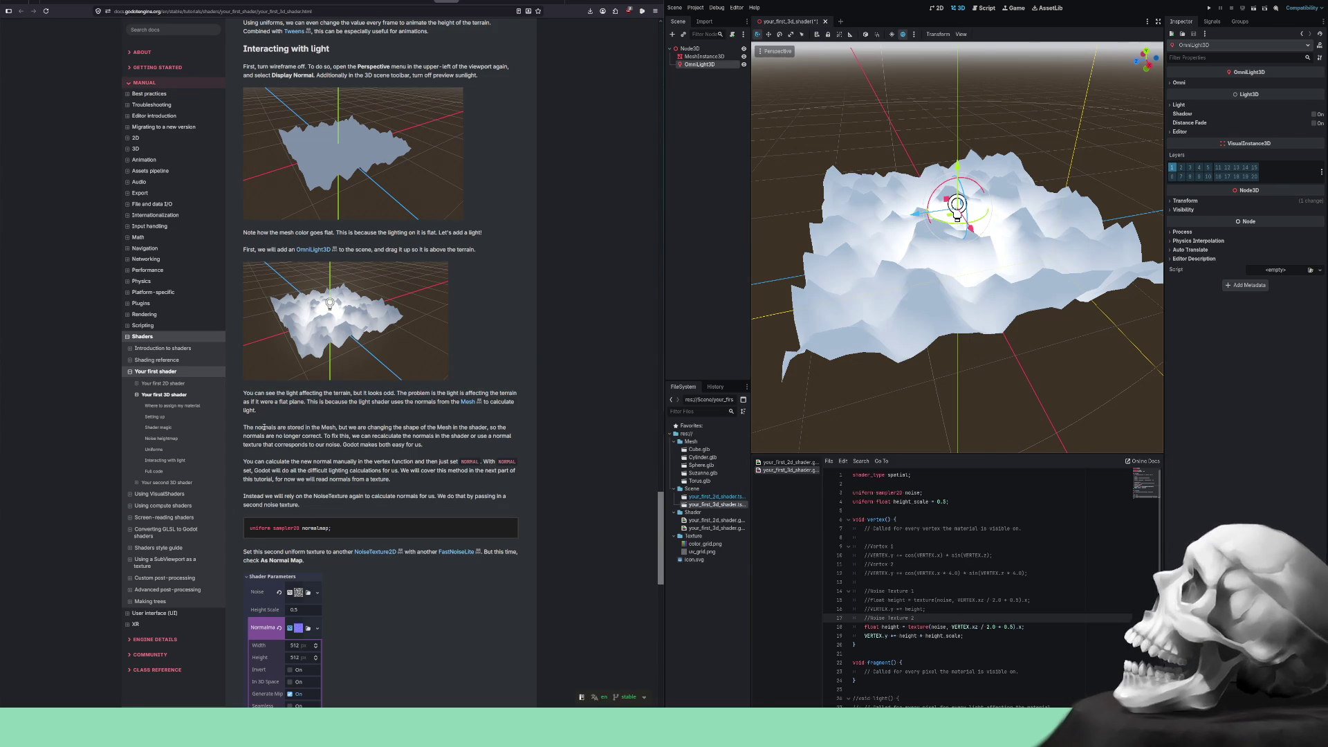
{"action": "mouse_move", "coordinate": [258, 426]}
{"action": "left_mouse_down"}
{"action": "mouse_move", "coordinate": [488, 428]}
{"action": "mouse_move", "coordinate": [279, 445]}
{"action": "mouse_move", "coordinate": [376, 428]}
{"action": "mouse_move", "coordinate": [503, 438]}
{"action": "mouse_move", "coordinate": [359, 443]}
{"action": "left_mouse_up"}
{"action": "mouse_move", "coordinate": [315, 443]}
{"action": "left_mouse_down"}
{"action": "mouse_move", "coordinate": [502, 436]}
{"action": "mouse_move", "coordinate": [275, 445]}
{"action": "mouse_move", "coordinate": [435, 448]}
{"action": "left_mouse_up"}
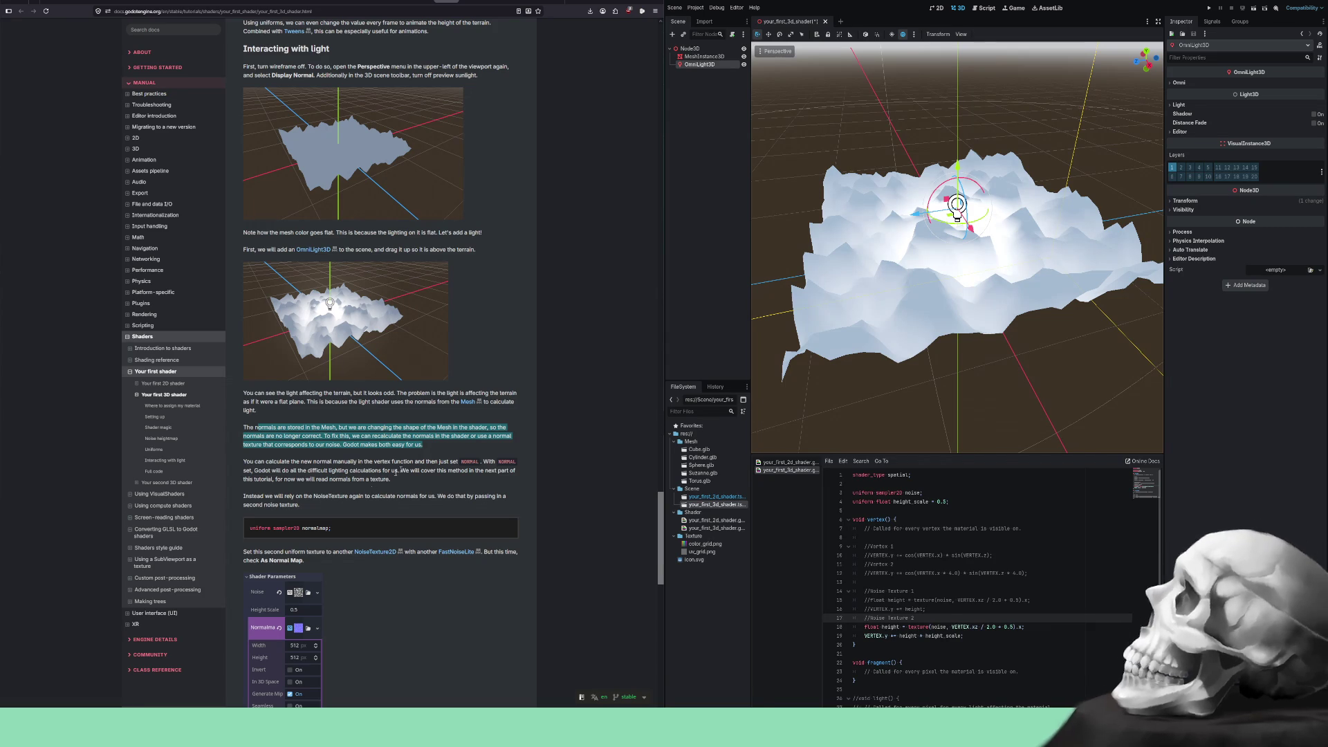
{"action": "left_click_drag", "start_coordinate": [264, 479], "coordinate": [393, 482]}
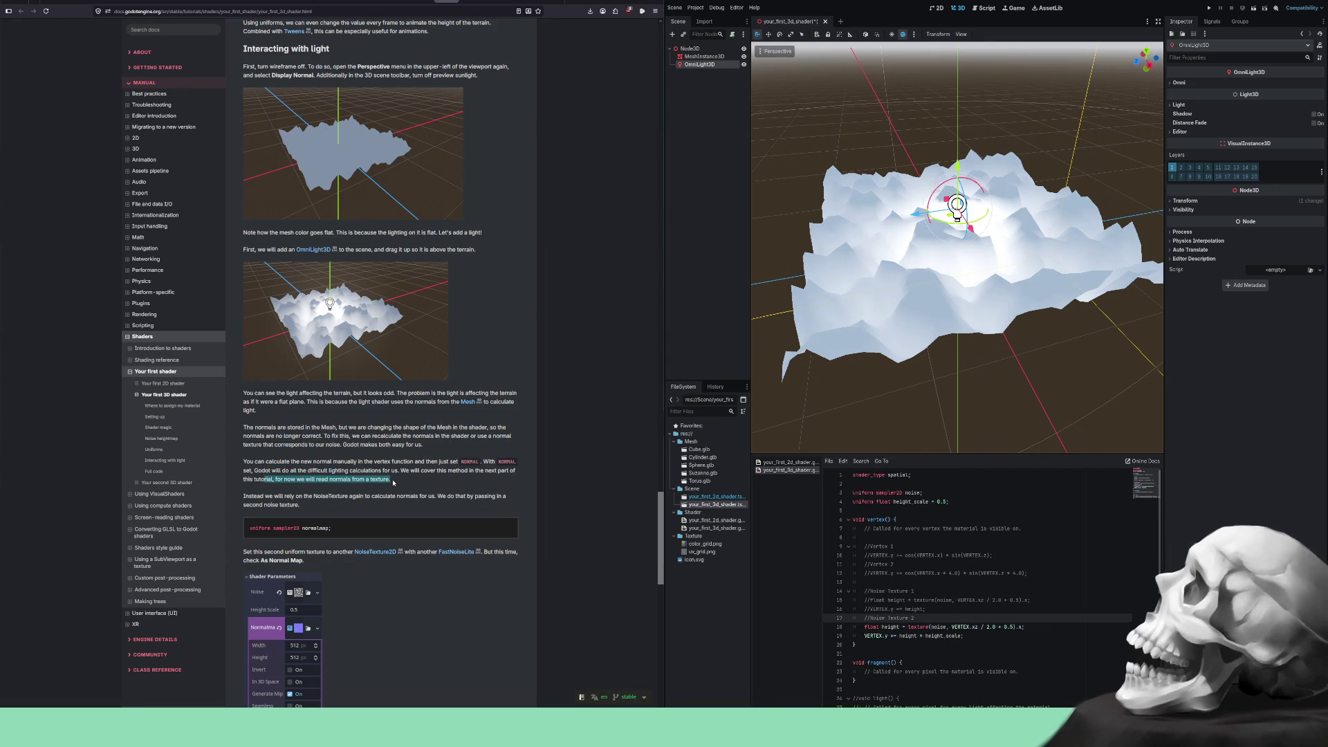
- Select the docs' 'uniform sampler2D normalmap;' line and place the caret after the noise uniform
{"action": "scroll", "coordinate": [394, 471], "scroll_direction": "down", "scroll_amount": 2}
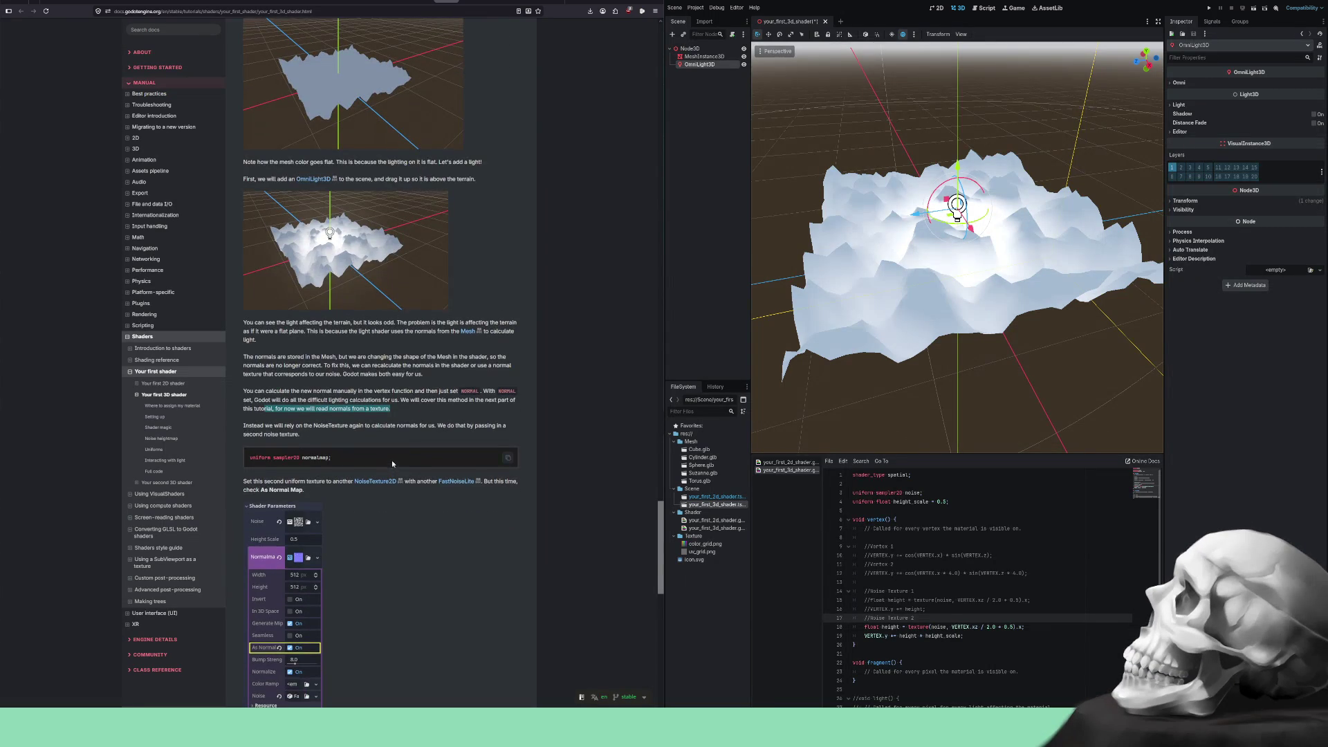
{"action": "mouse_move", "coordinate": [247, 427]}
{"action": "left_mouse_down"}
{"action": "mouse_move", "coordinate": [478, 426]}
{"action": "mouse_move", "coordinate": [415, 434]}
{"action": "left_mouse_up"}
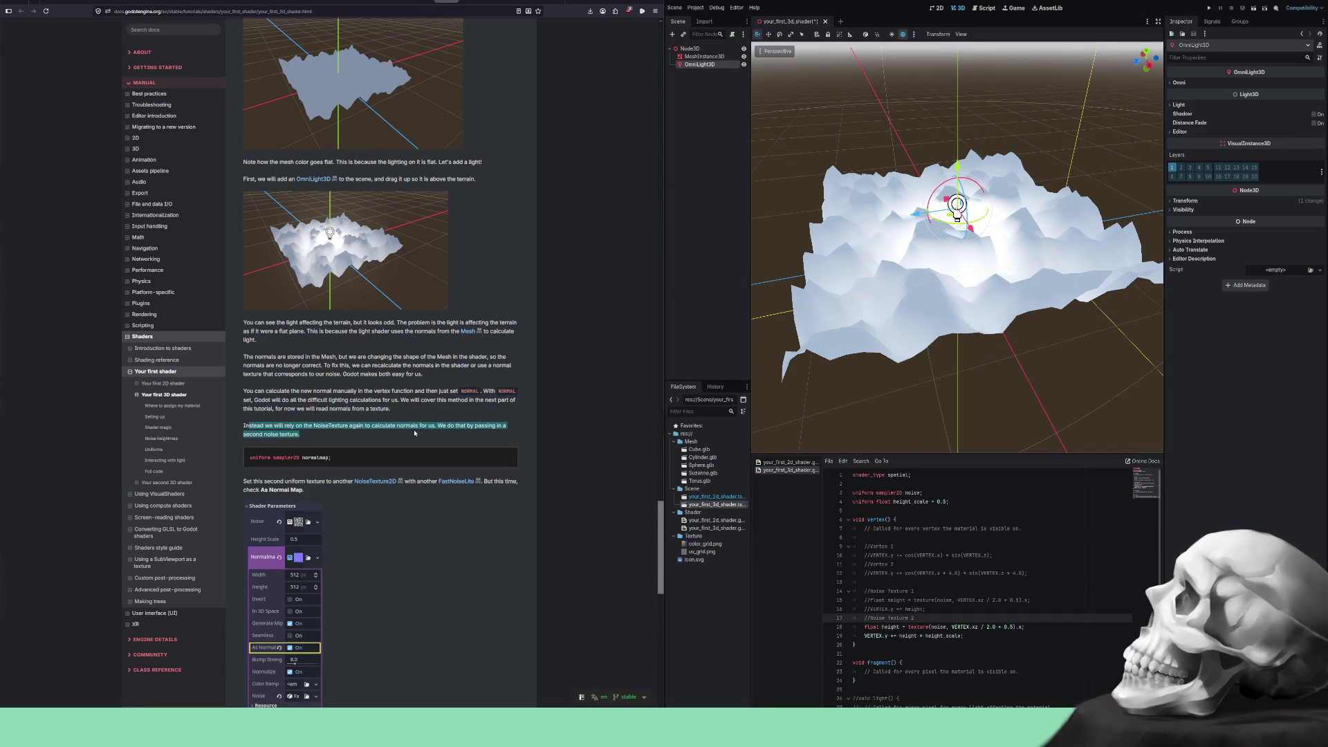
{"action": "left_click_drag", "start_coordinate": [332, 458], "coordinate": [249, 460]}
{"action": "key", "text": "ctrl+c"}
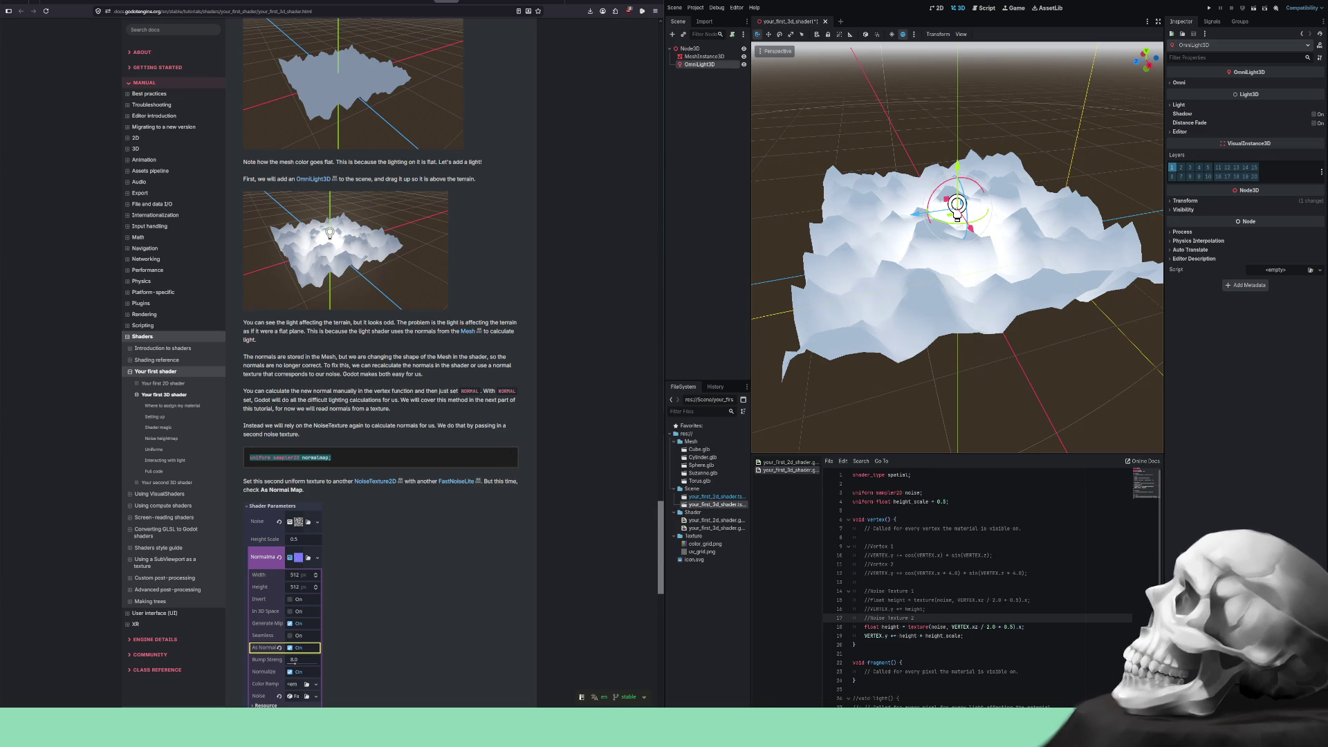
{"action": "left_click", "coordinate": [938, 492]}
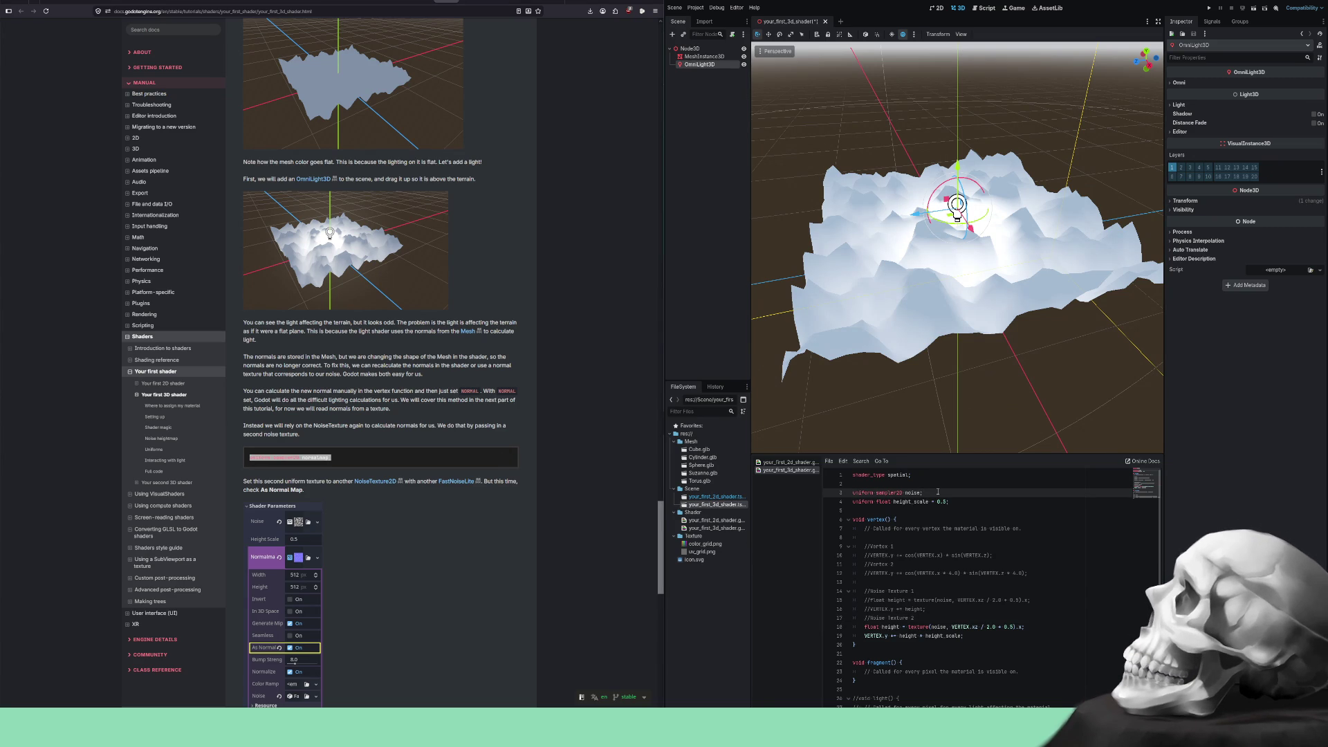
- Paste 'uniform sampler2D normalmap;' below the noise uniform, followed by a blank line
{"action": "key", "text": "Return"}
{"action": "key", "text": "ctrl+v"}
{"action": "key", "text": "Return"}
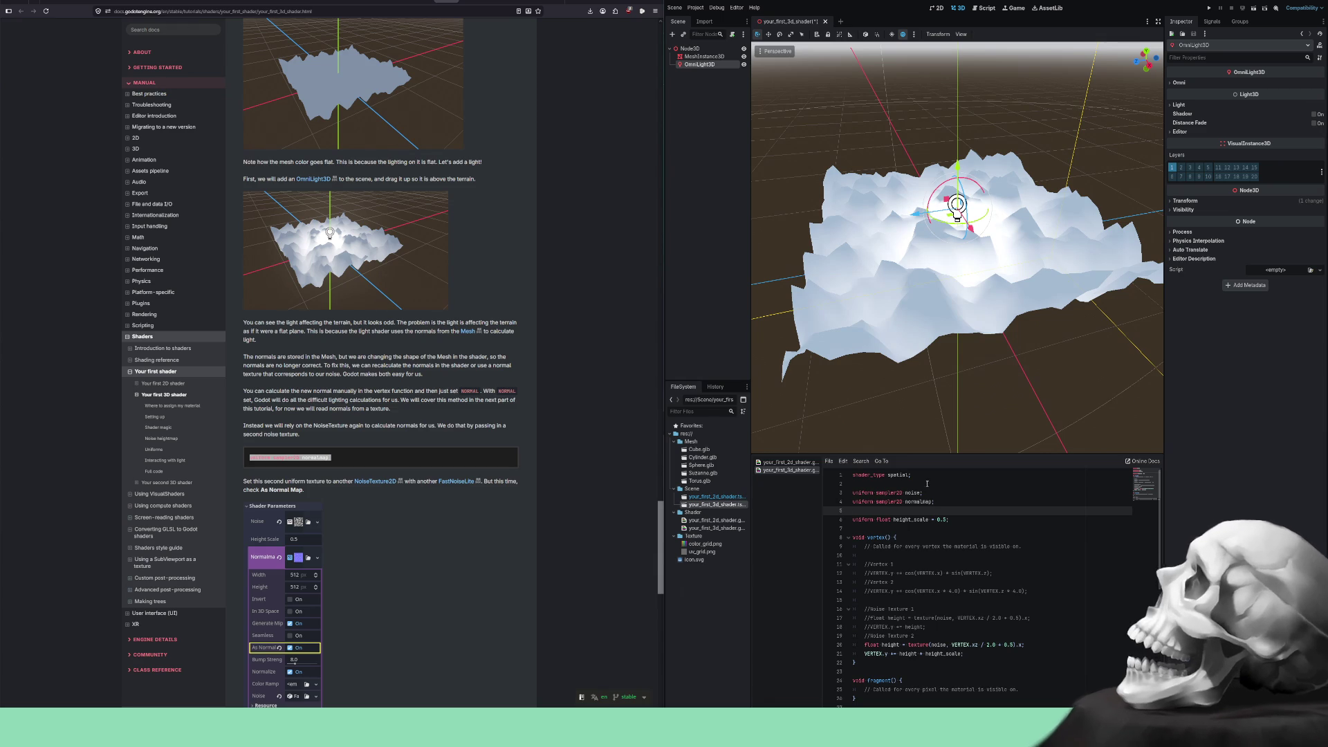
{"action": "scroll", "coordinate": [522, 404], "scroll_direction": "down", "scroll_amount": 1}
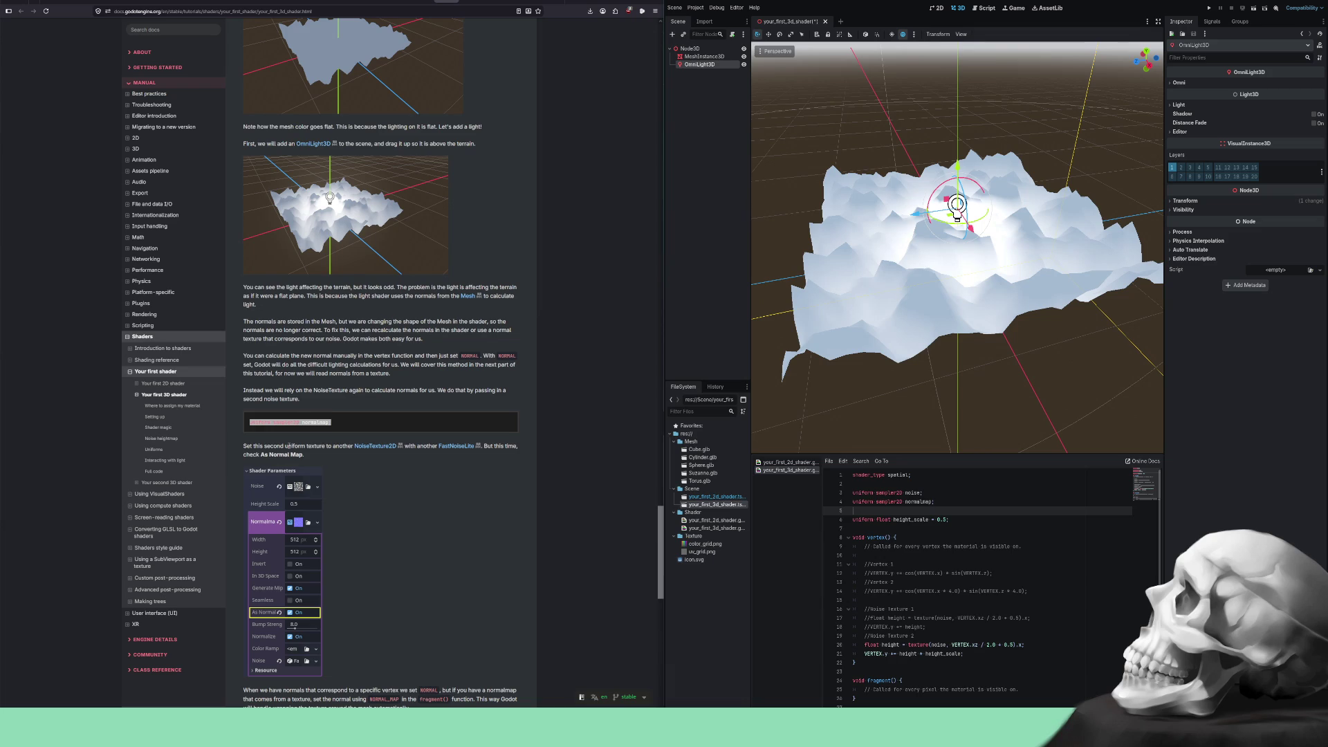
{"action": "left_click", "coordinate": [953, 318]}
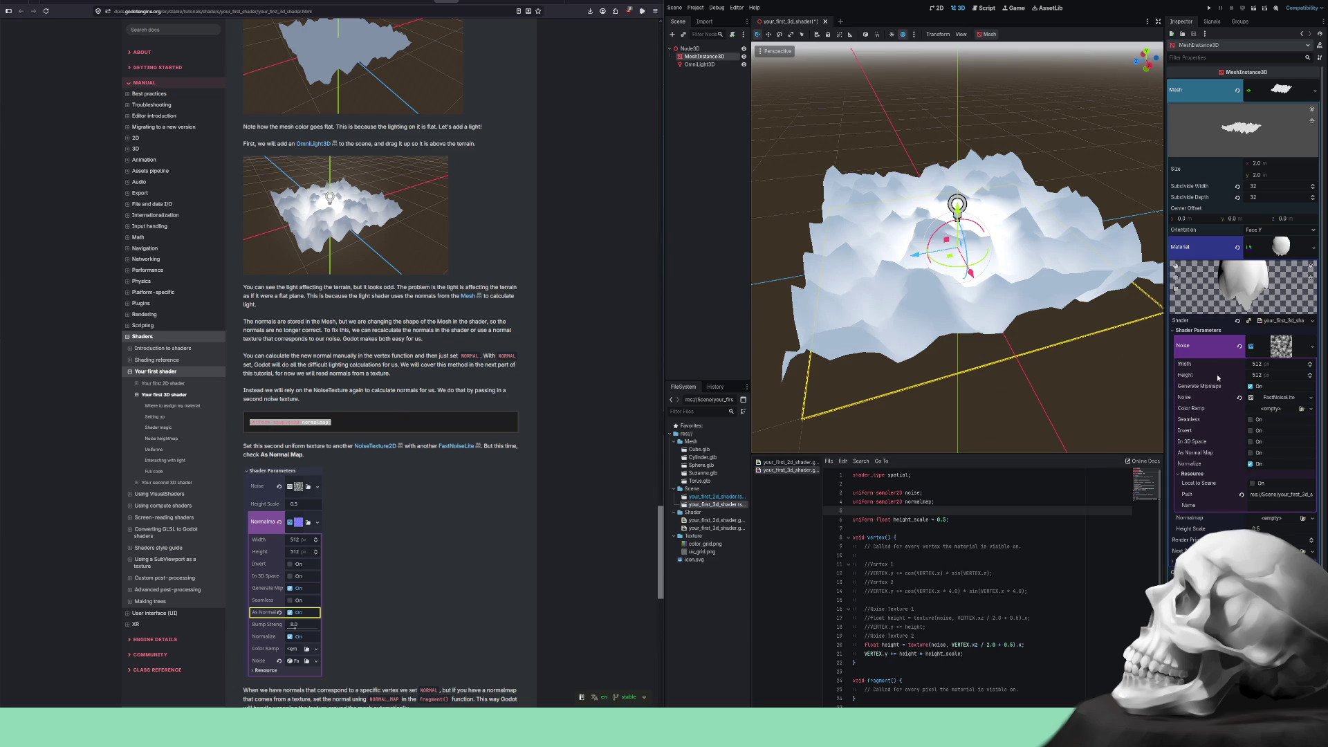
- Toggle the normalmap uniform's comment off and on so the Normalmap parameter appears
{"action": "left_click", "coordinate": [935, 503]}
{"action": "key", "text": "ctrl+k"}
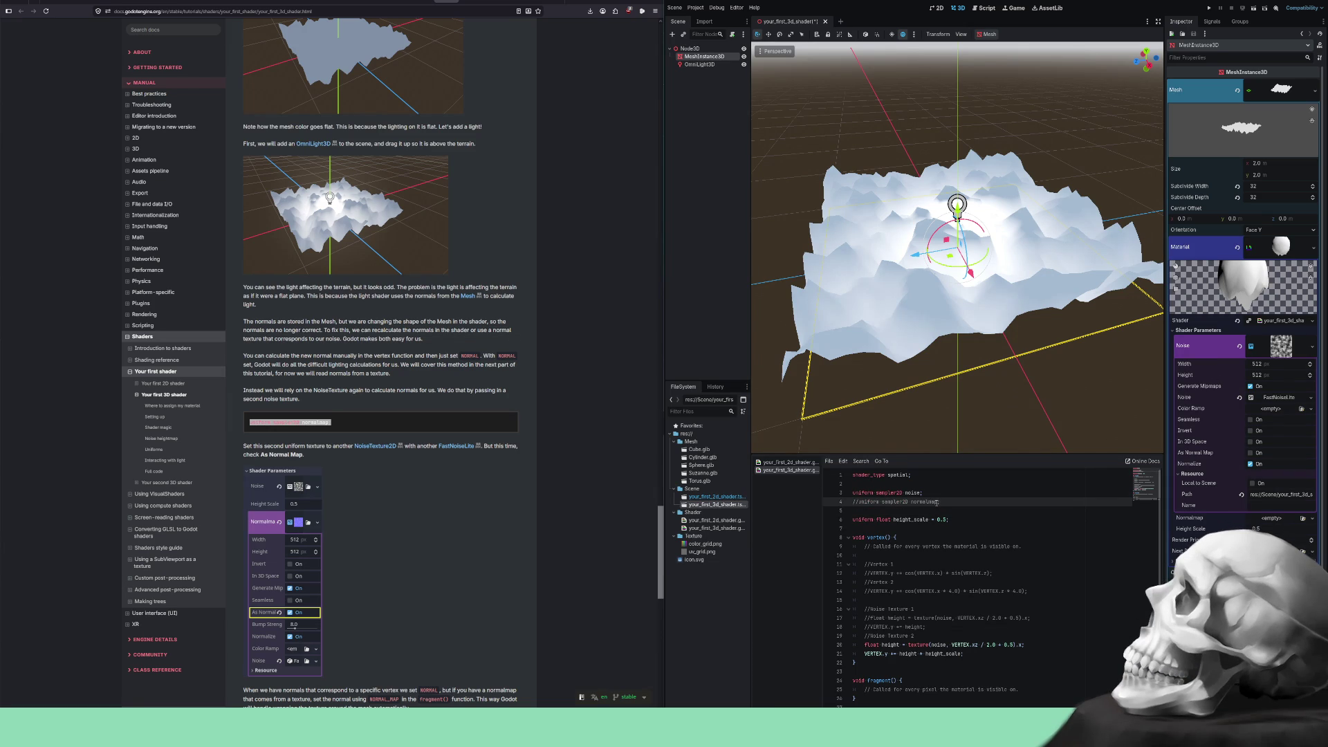
{"action": "key", "text": "ctrl+k"}
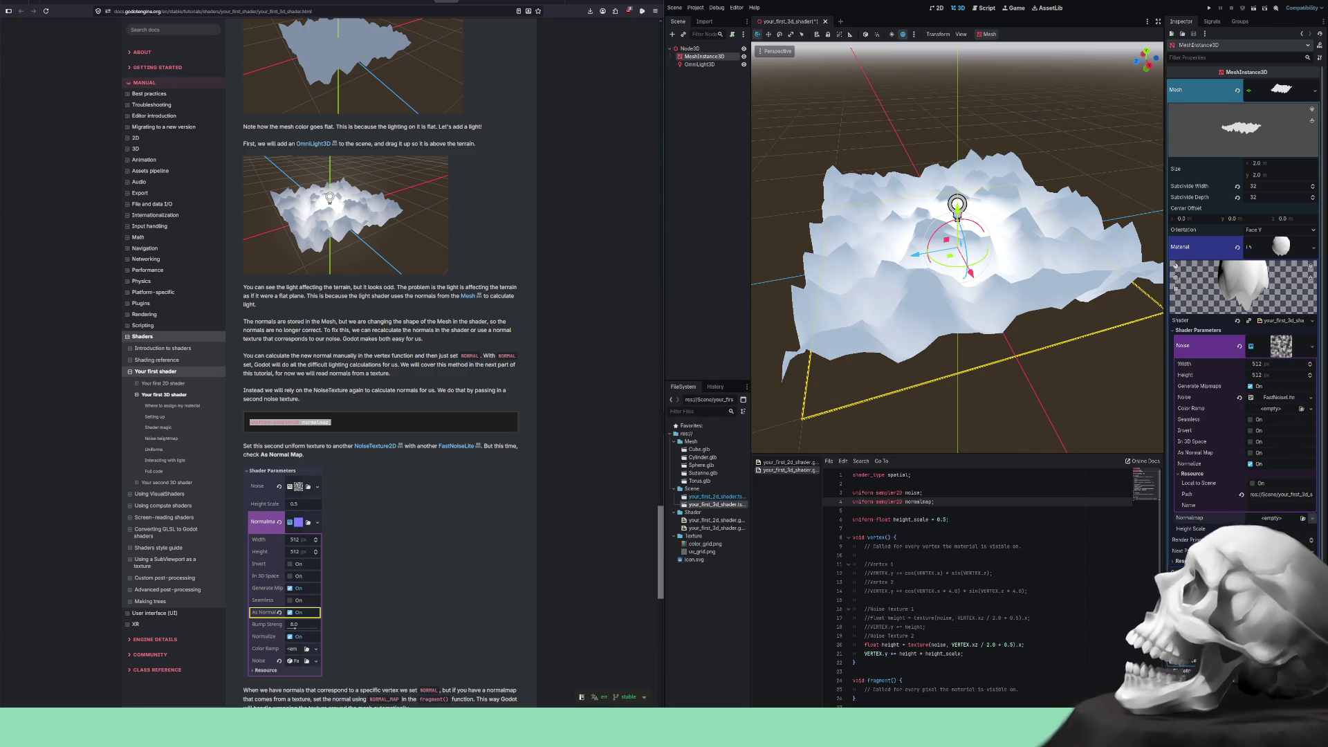
- Assign the Normalmap parameter a new NoiseTexture2D using new FastNoiseLite noise
{"action": "left_click", "coordinate": [1287, 588]}
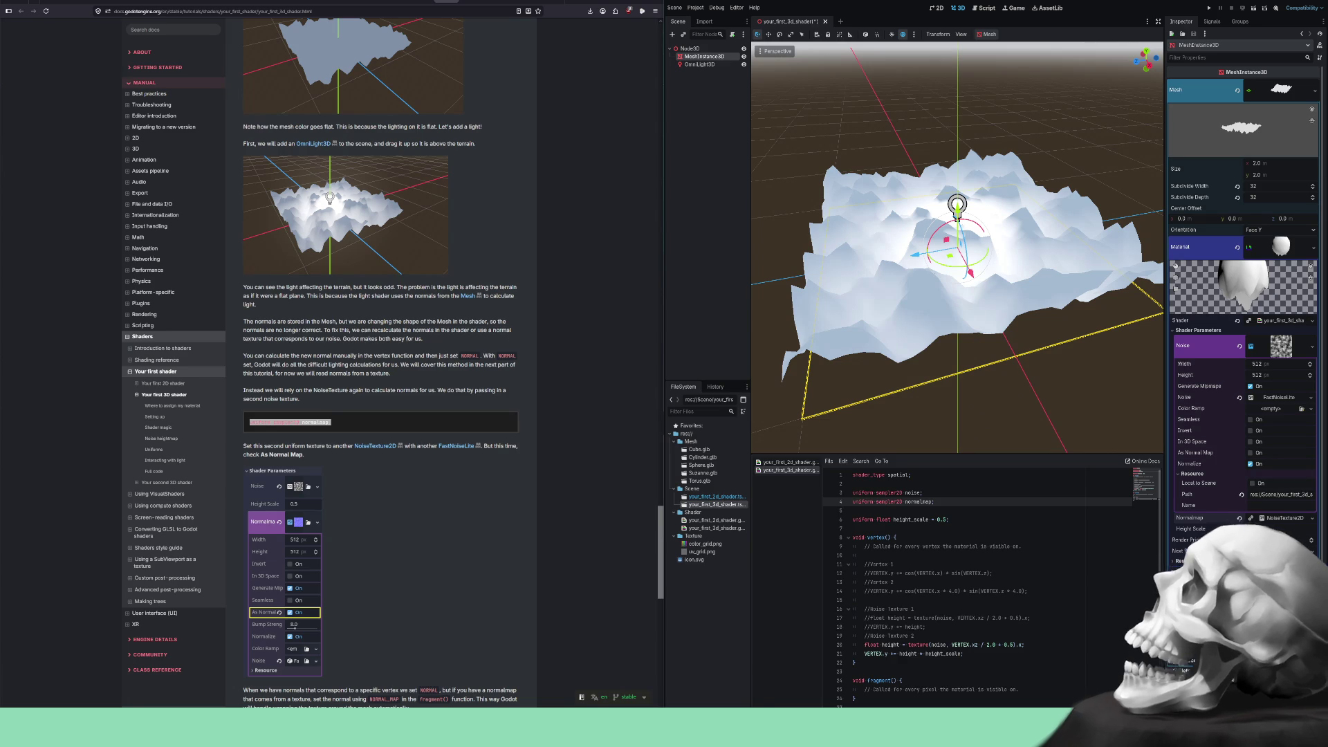
{"action": "left_click", "coordinate": [1277, 520]}
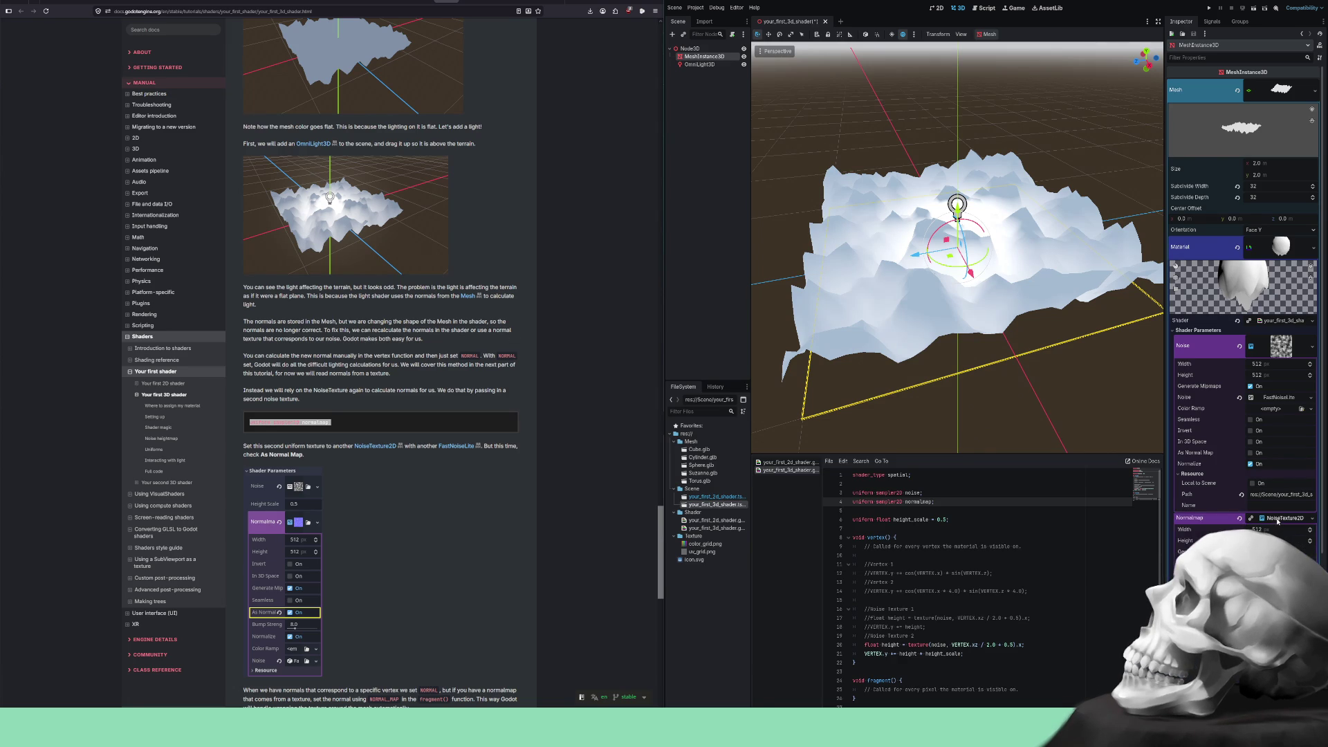
{"action": "scroll", "coordinate": [1277, 520], "scroll_direction": "down", "scroll_amount": 3}
{"action": "left_click", "coordinate": [1272, 478]}
{"action": "left_click", "coordinate": [1269, 499]}
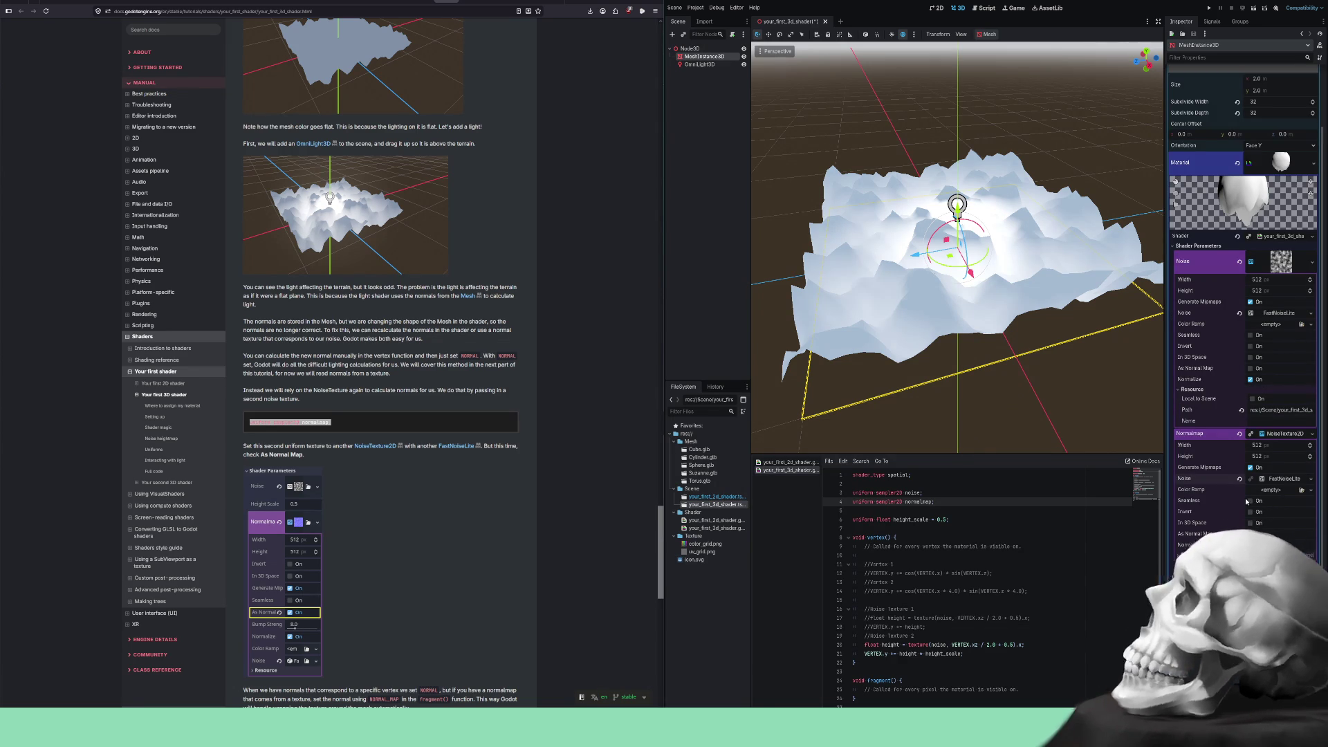
{"action": "left_click", "coordinate": [1278, 479]}
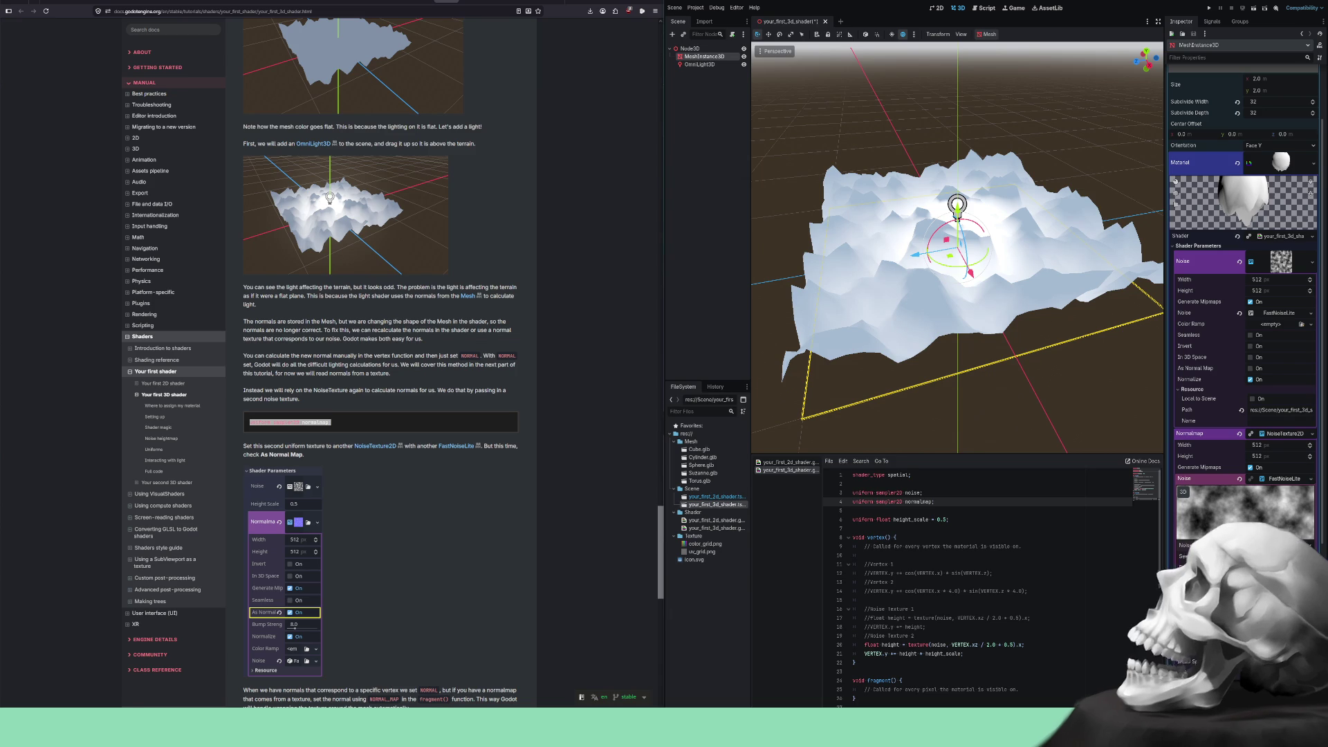
- Collapse the noise texture panels and rename line 3's noise uniform to noise1
{"action": "left_click", "coordinate": [1279, 262]}
{"action": "left_click", "coordinate": [1269, 280]}
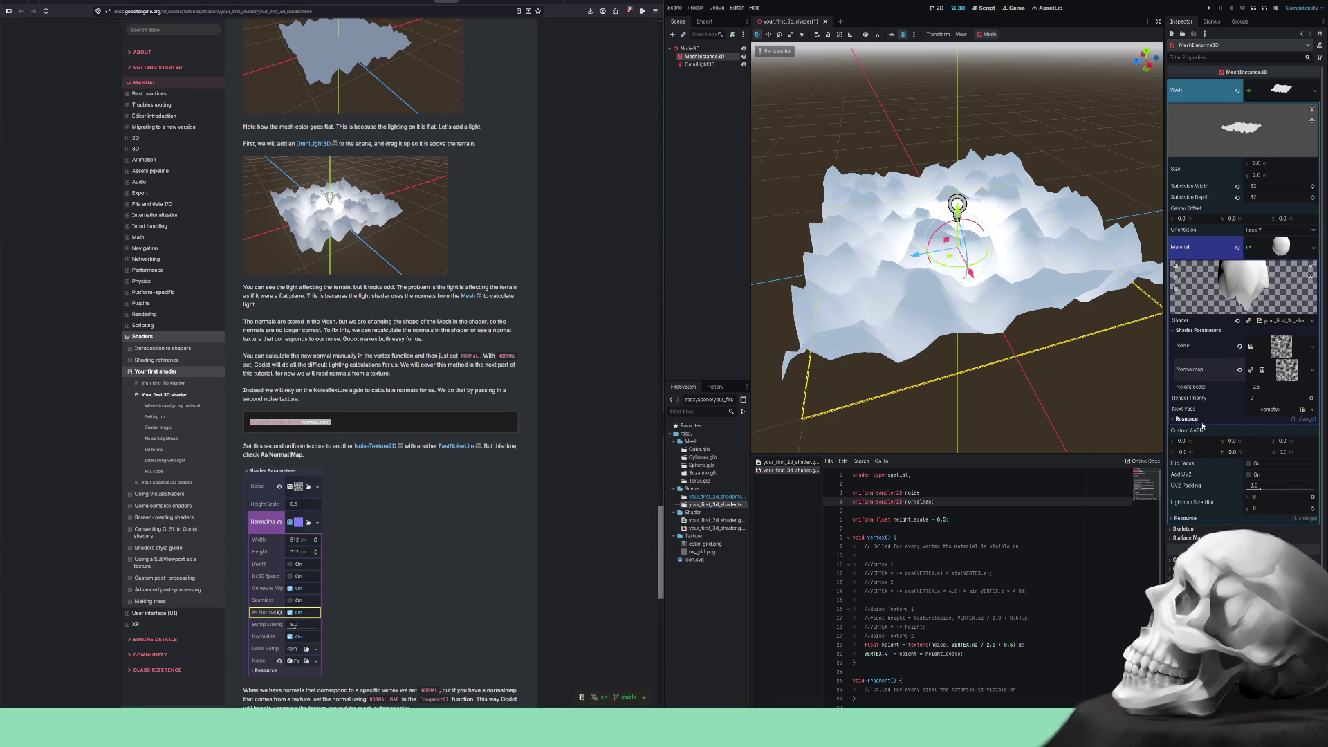
{"action": "left_click", "coordinate": [1187, 419]}
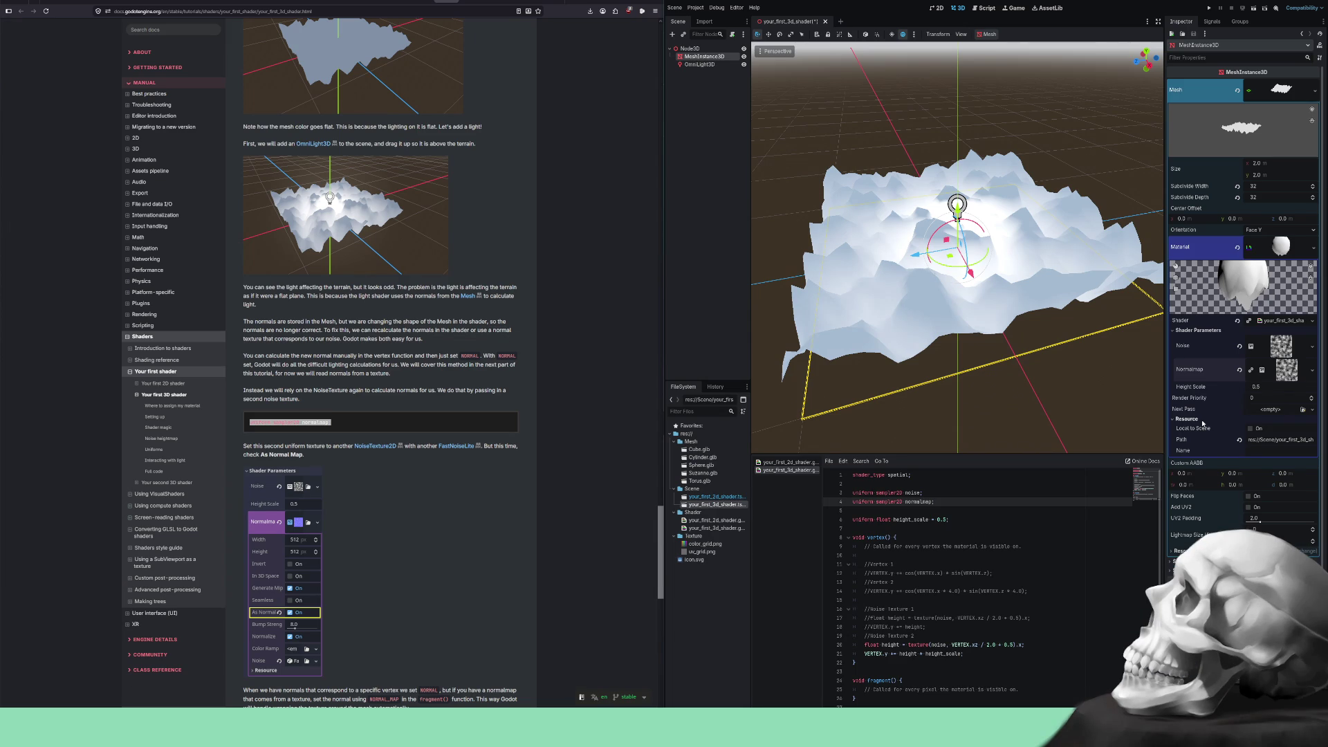
{"action": "left_click", "coordinate": [1187, 419]}
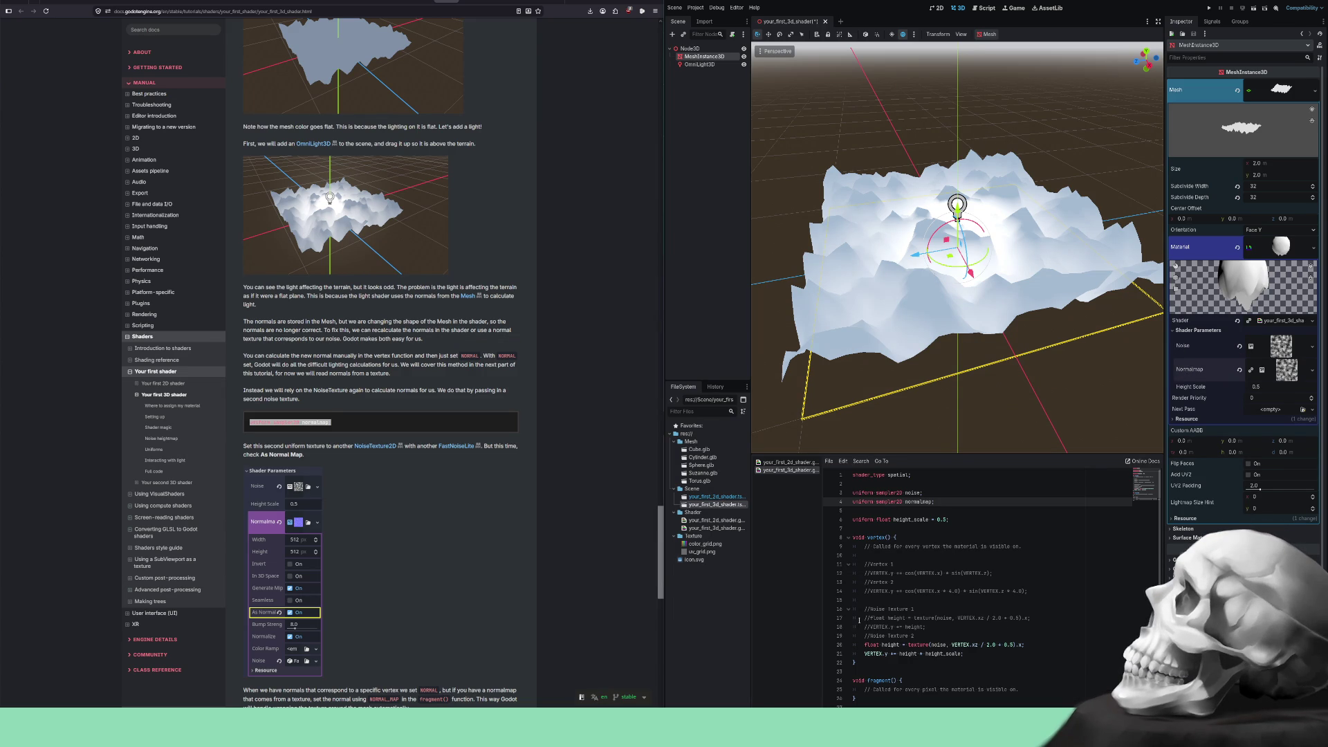
{"action": "left_click", "coordinate": [920, 493]}
{"action": "type", "text": "1"}
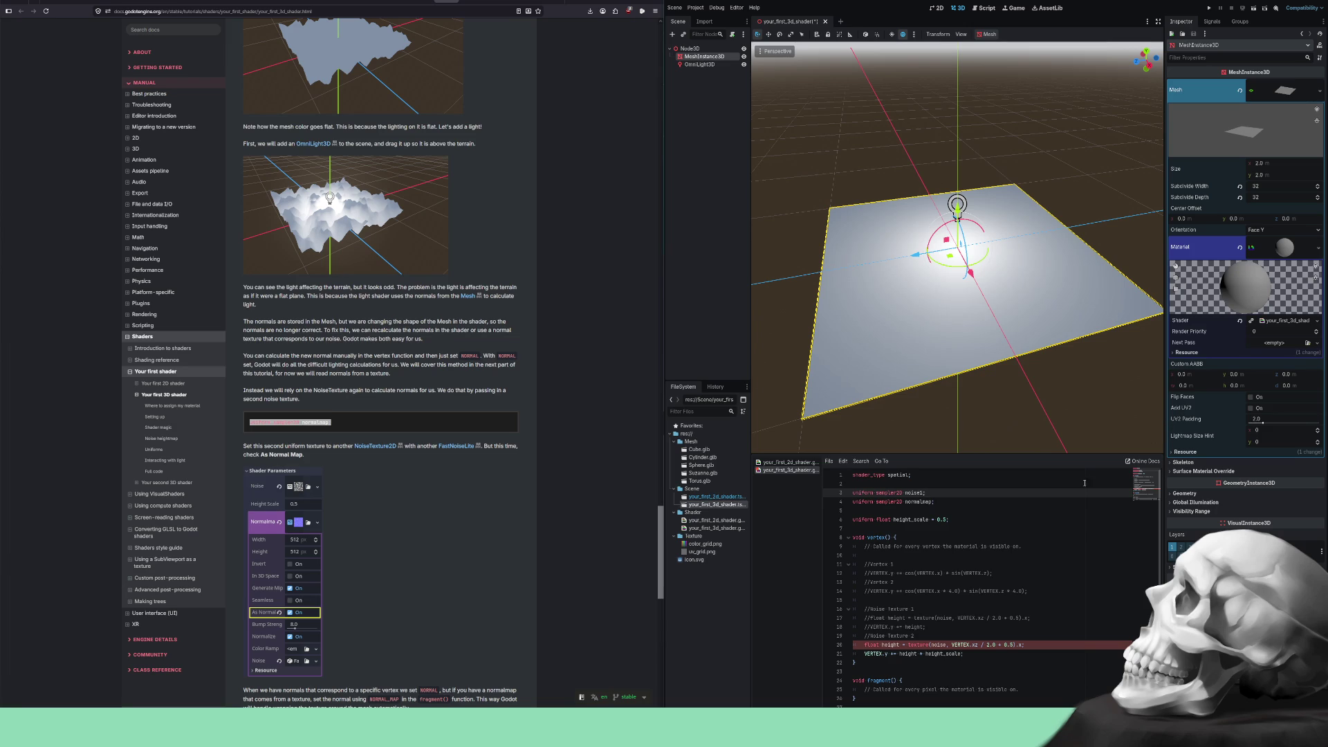
- Undo the rename back to noise and expand the Normalmap noise texture settings
{"action": "left_click", "coordinate": [962, 529]}
{"action": "key", "text": "ctrl+z"}
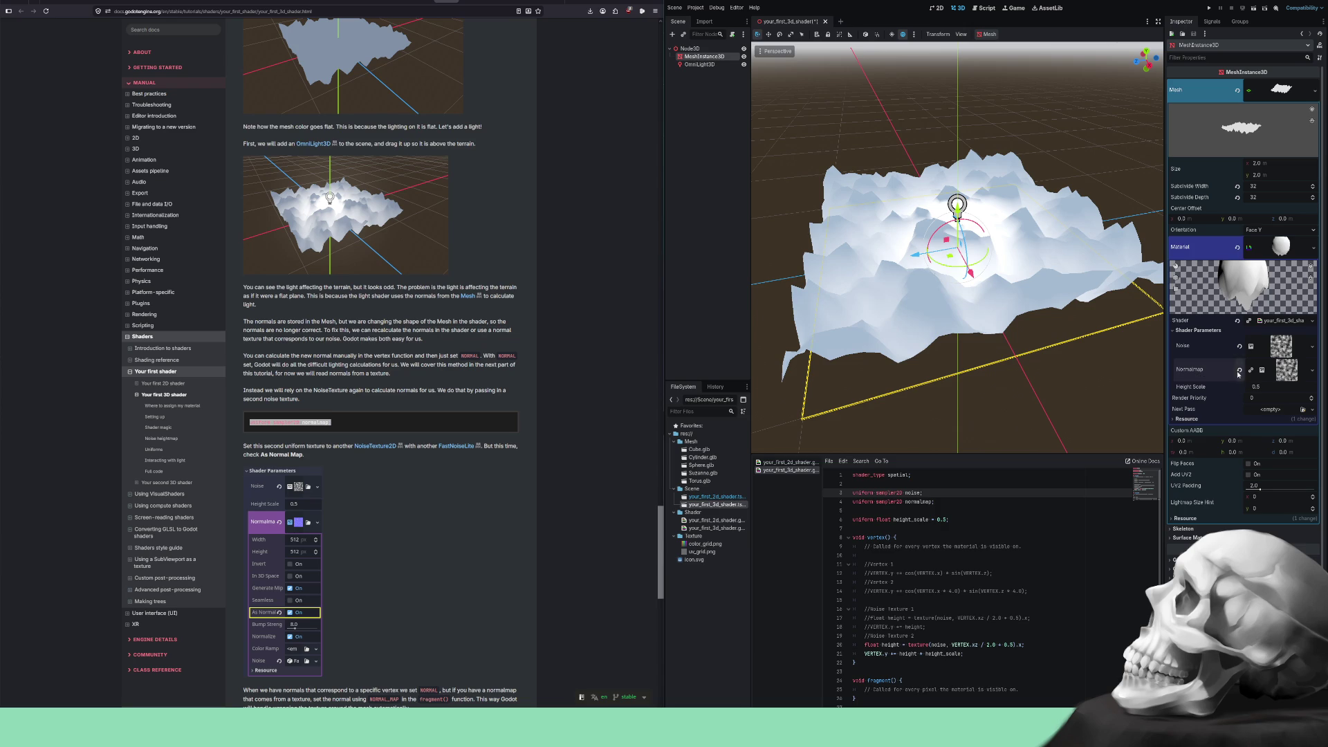
{"action": "left_click", "coordinate": [1285, 375]}
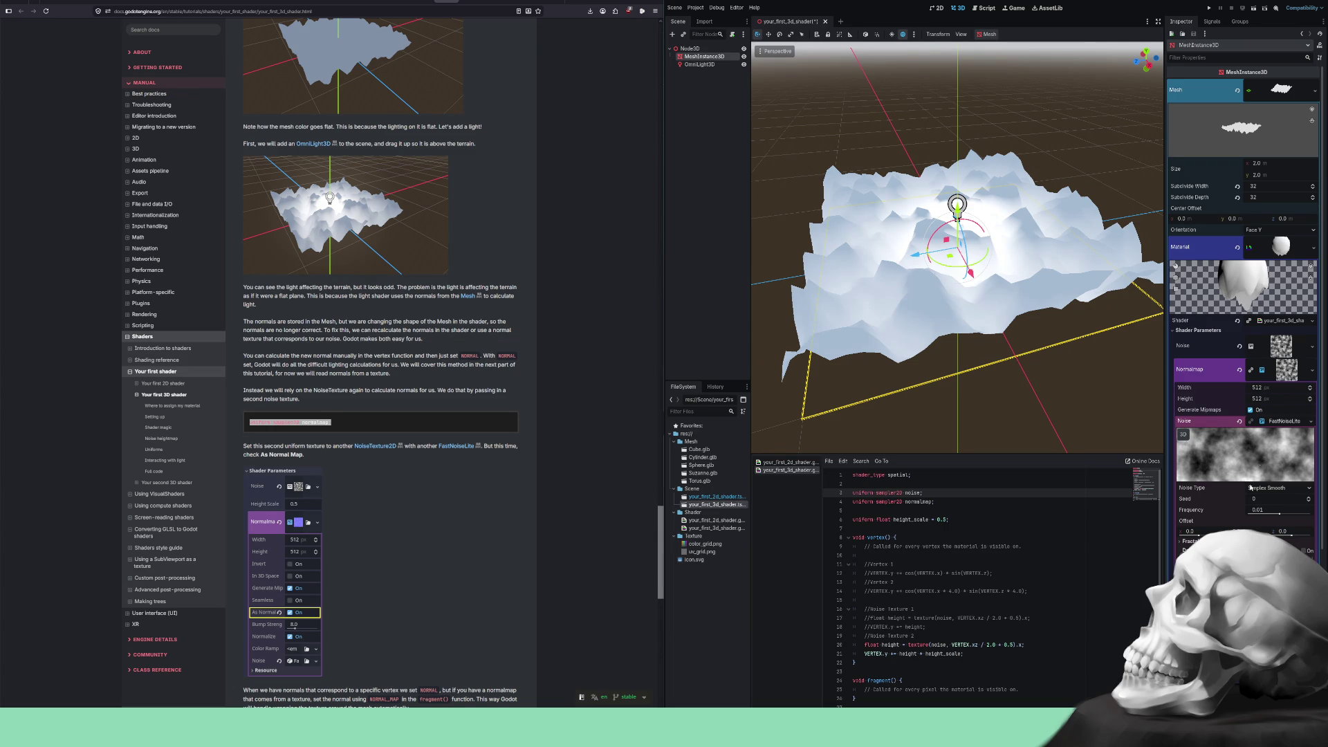
- Inspect the Noise parameter's NoiseTexture2D settings and the Normalmap's FastNoiseLite settings
{"action": "left_click", "coordinate": [1280, 345]}
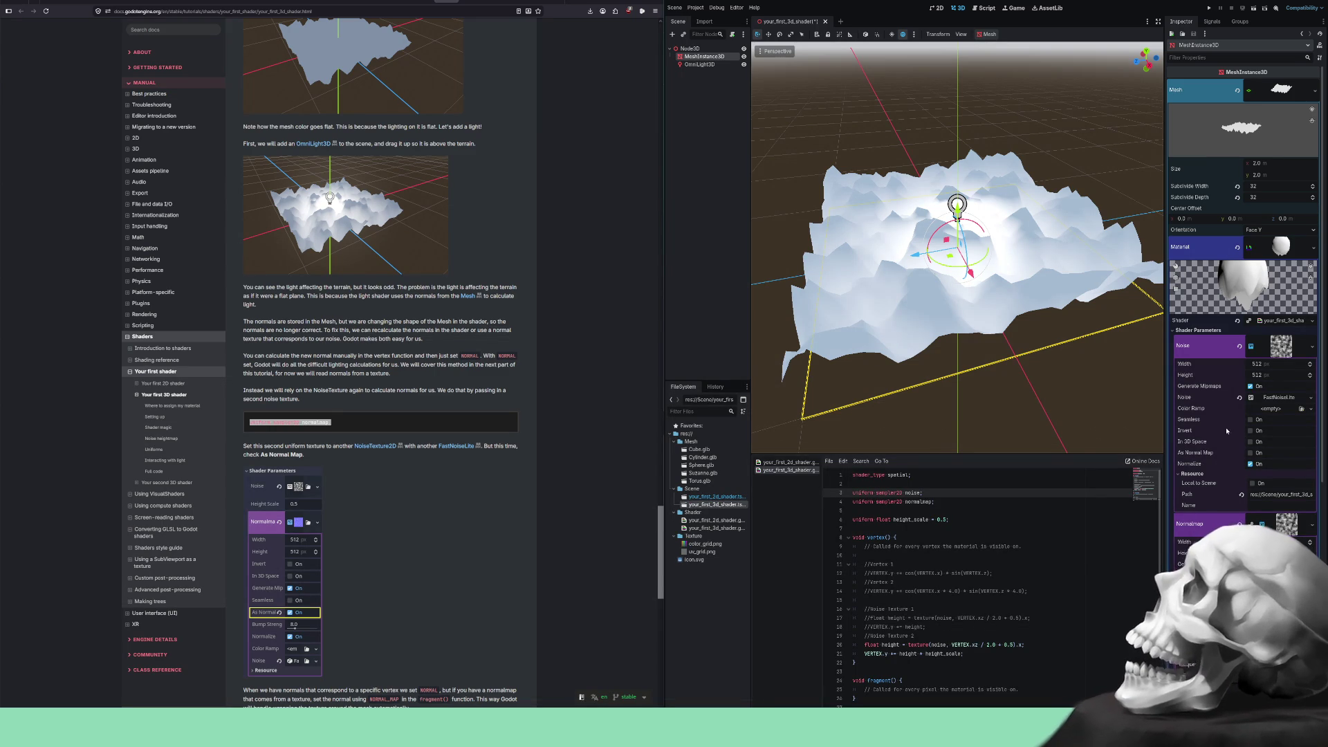
{"action": "scroll", "coordinate": [1225, 448], "scroll_direction": "down", "scroll_amount": 5}
{"action": "scroll", "coordinate": [1225, 448], "scroll_direction": "down", "scroll_amount": 3}
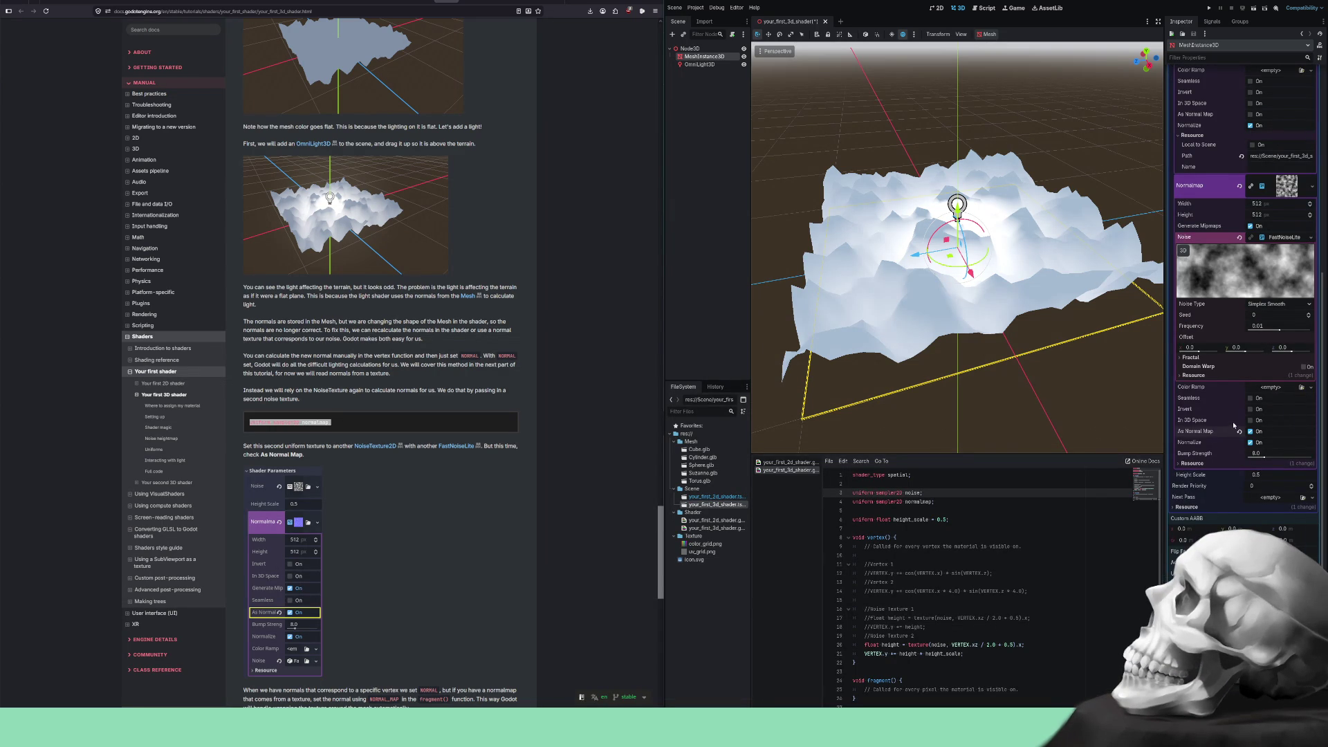
{"action": "scroll", "coordinate": [1260, 496], "scroll_direction": "up", "scroll_amount": 12}
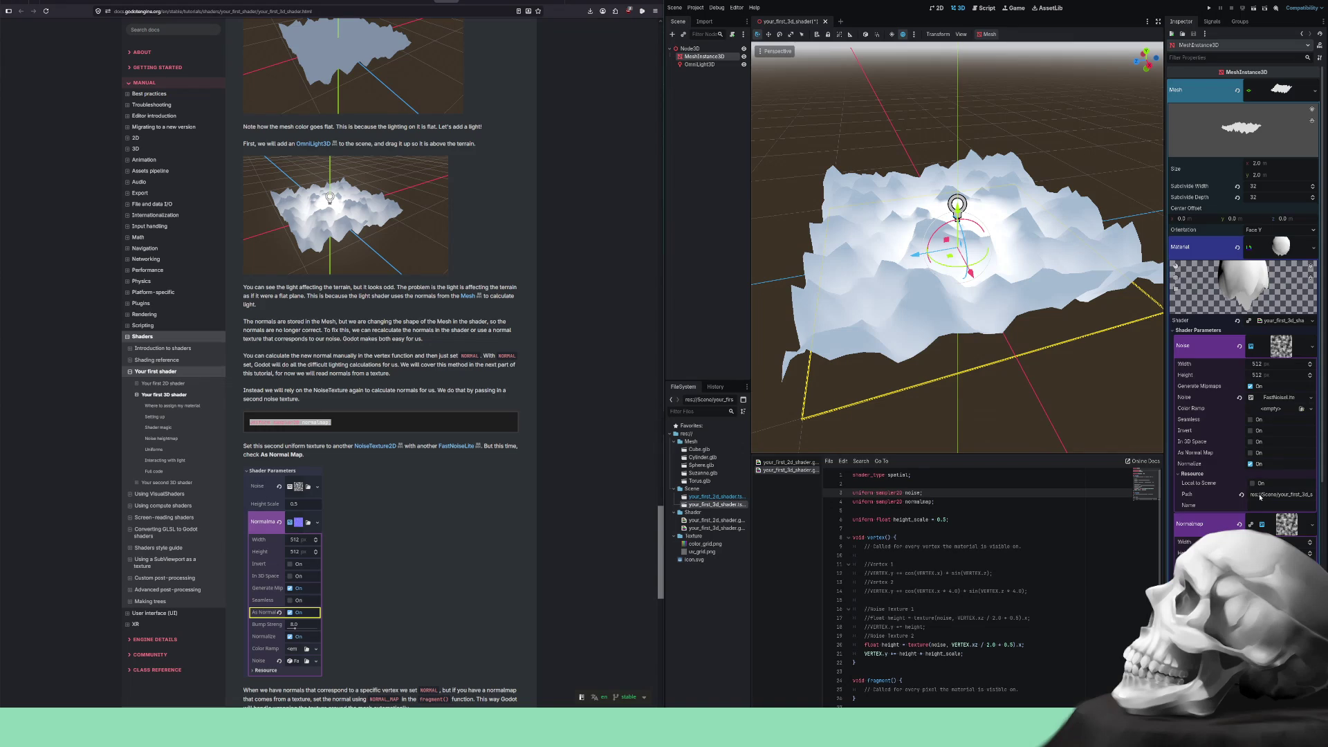
{"action": "scroll", "coordinate": [1260, 496], "scroll_direction": "down", "scroll_amount": 15}
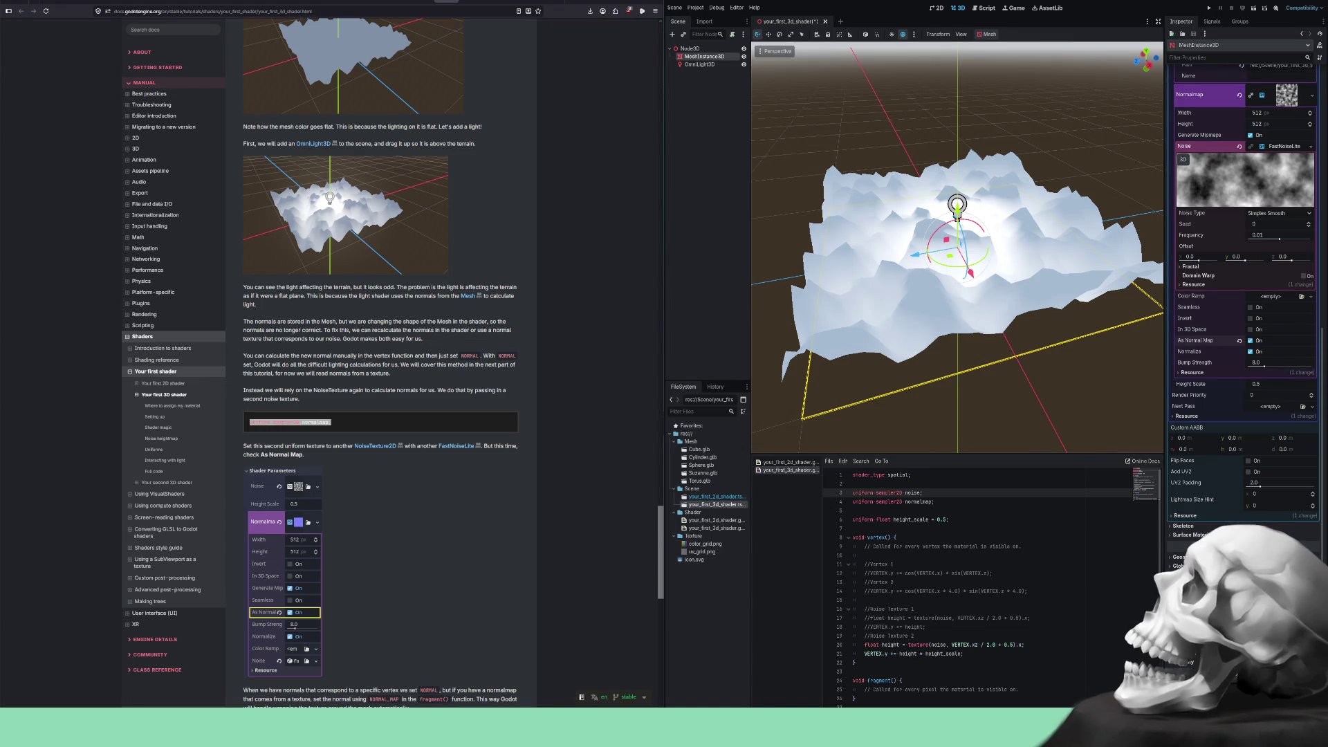
{"action": "scroll", "coordinate": [1245, 277], "scroll_direction": "up", "scroll_amount": 3}
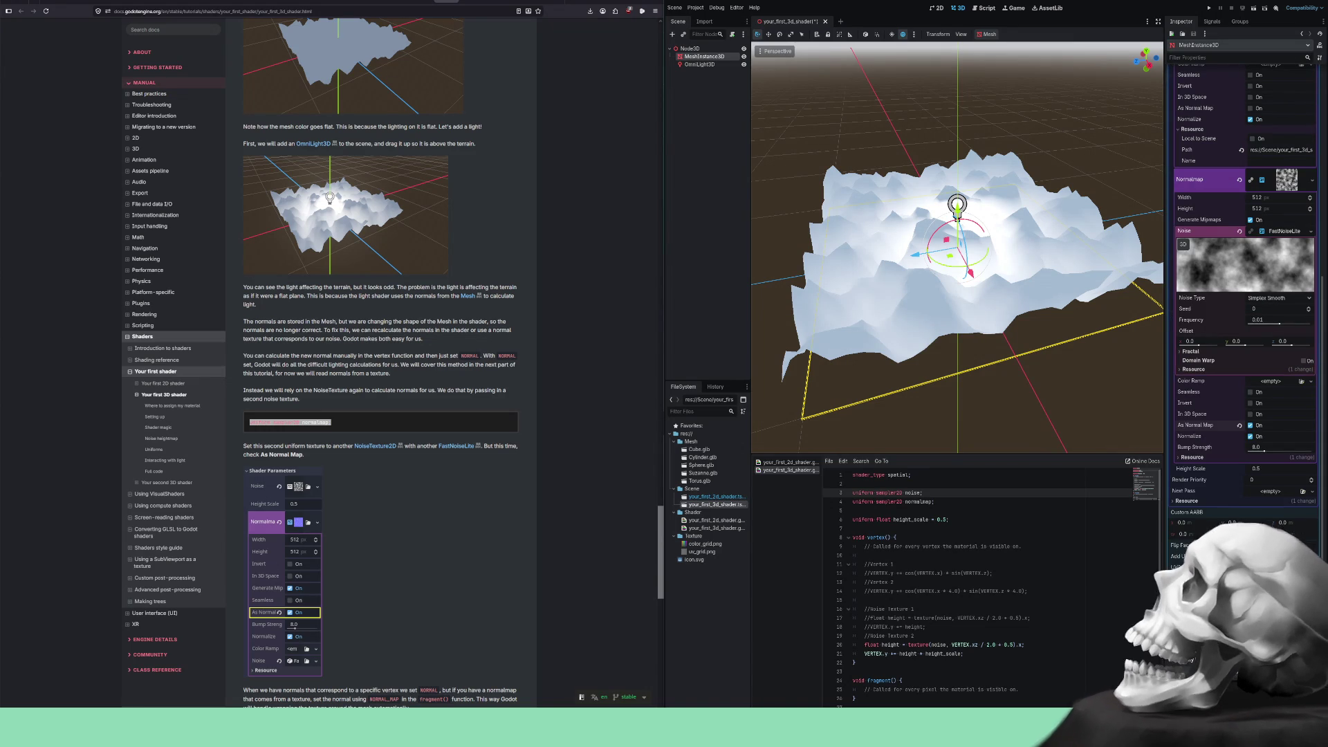
{"action": "scroll", "coordinate": [1245, 346], "scroll_direction": "up", "scroll_amount": 3}
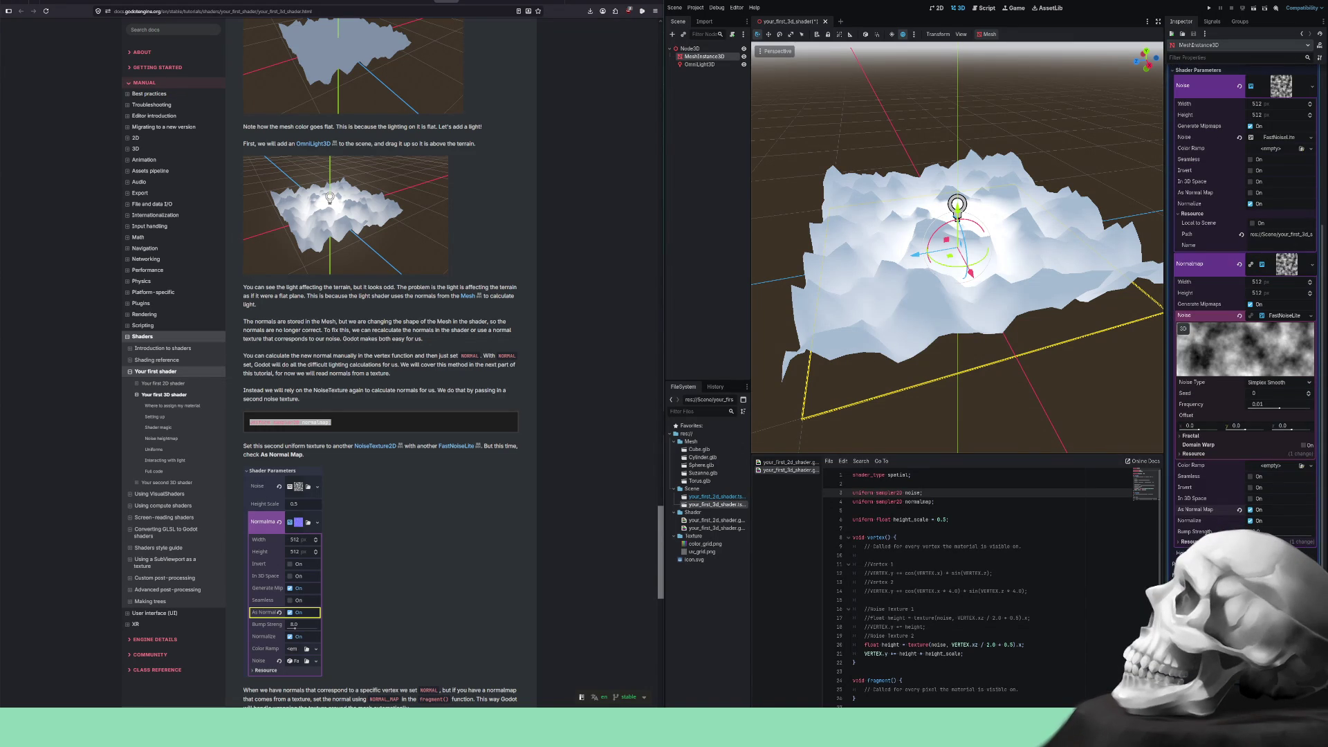
{"action": "scroll", "coordinate": [1245, 277], "scroll_direction": "up", "scroll_amount": 6}
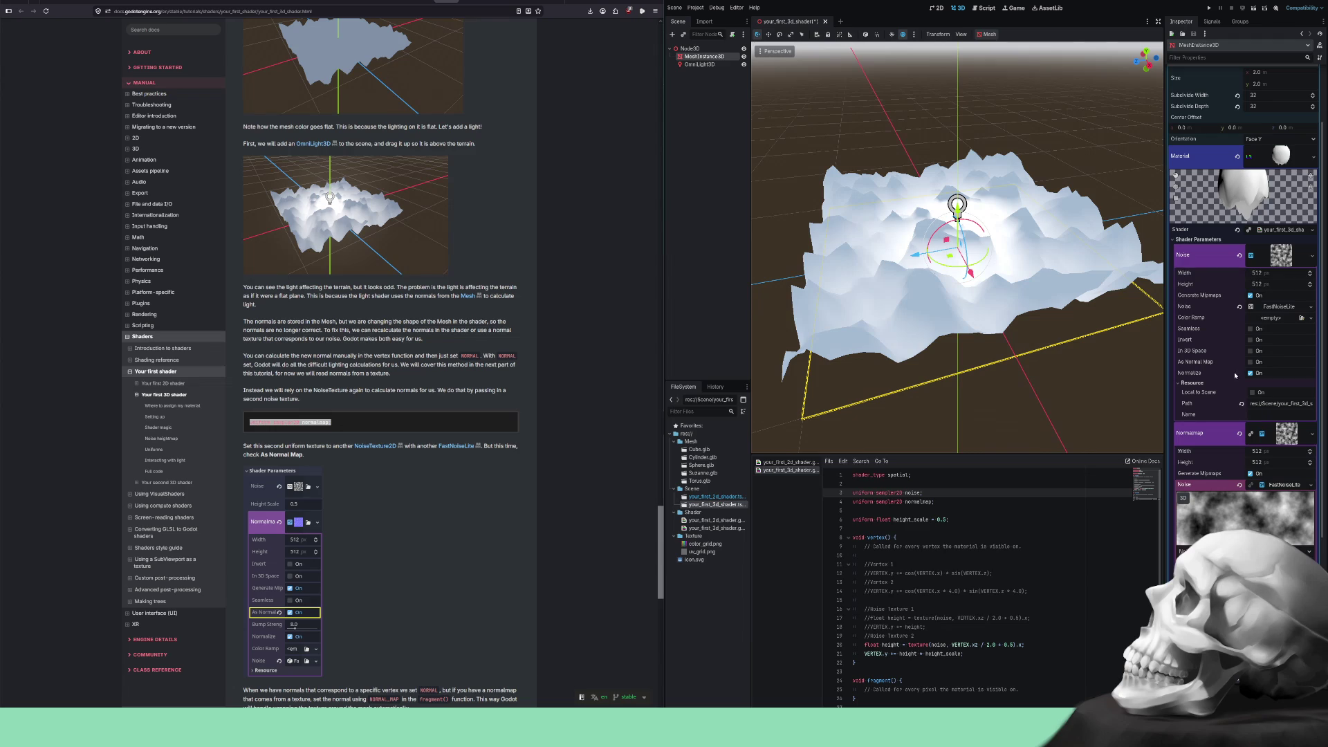
{"action": "left_click", "coordinate": [1278, 260]}
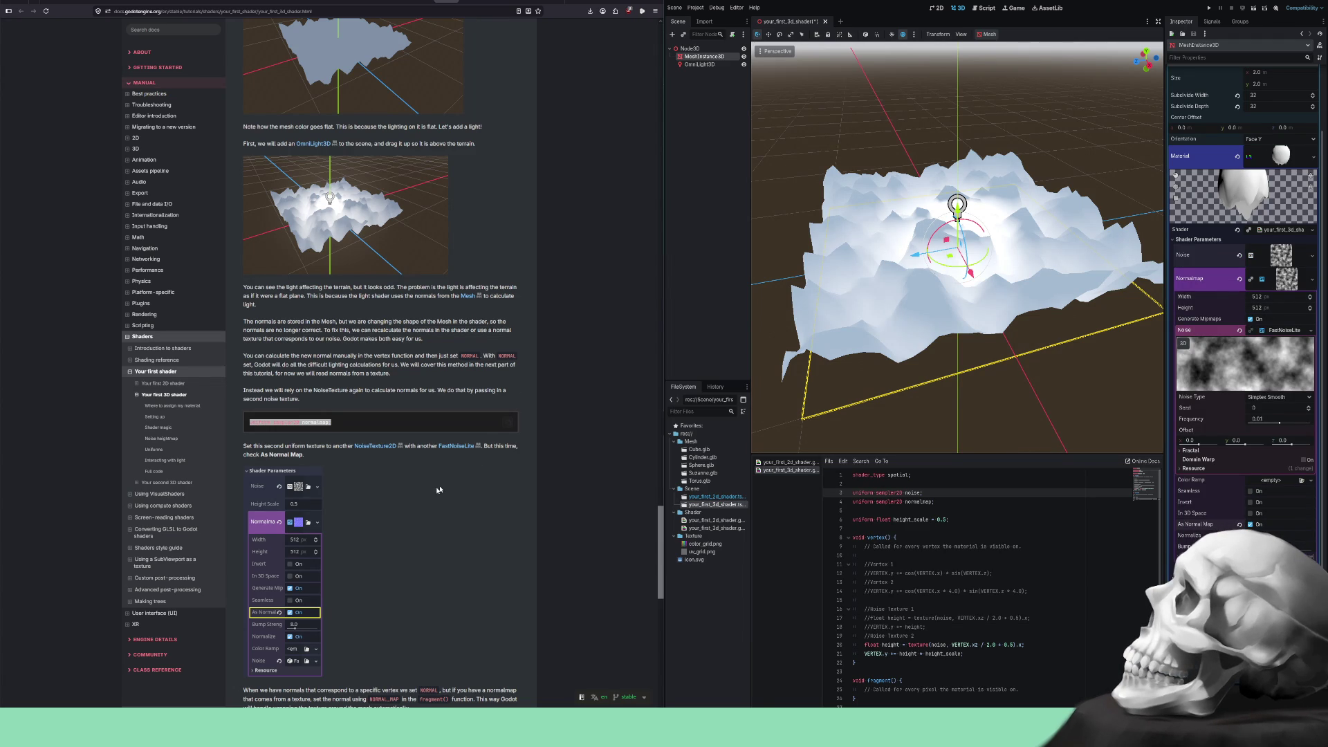
{"action": "scroll", "coordinate": [355, 475], "scroll_direction": "down", "scroll_amount": 1}
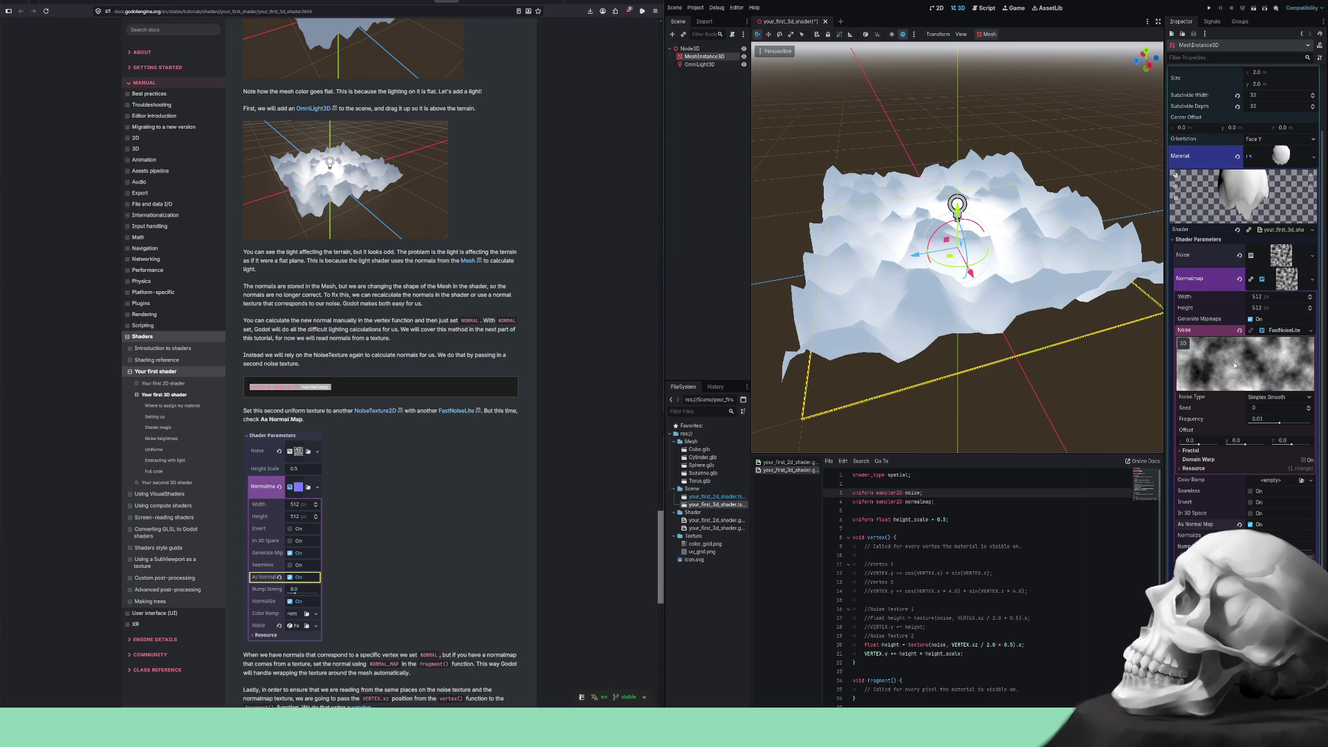
{"action": "left_click", "coordinate": [1277, 331]}
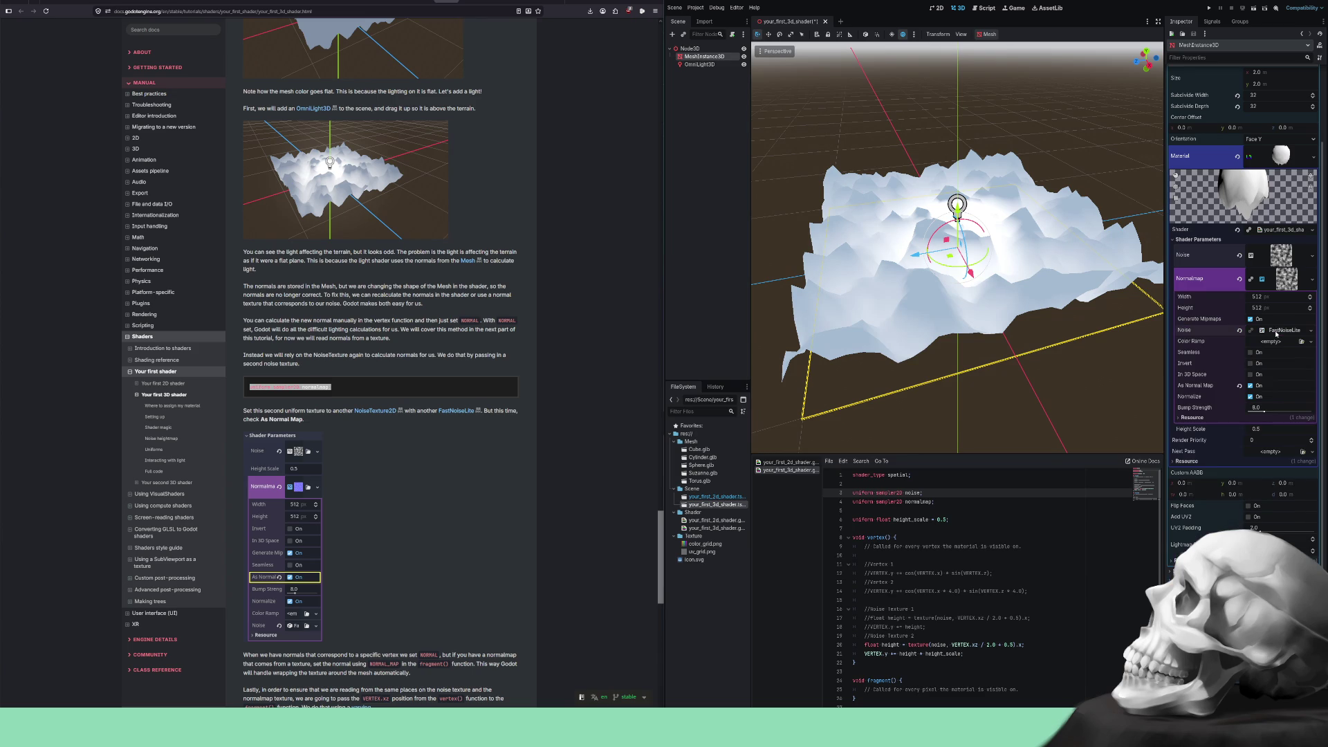
{"action": "left_click", "coordinate": [1276, 332]}
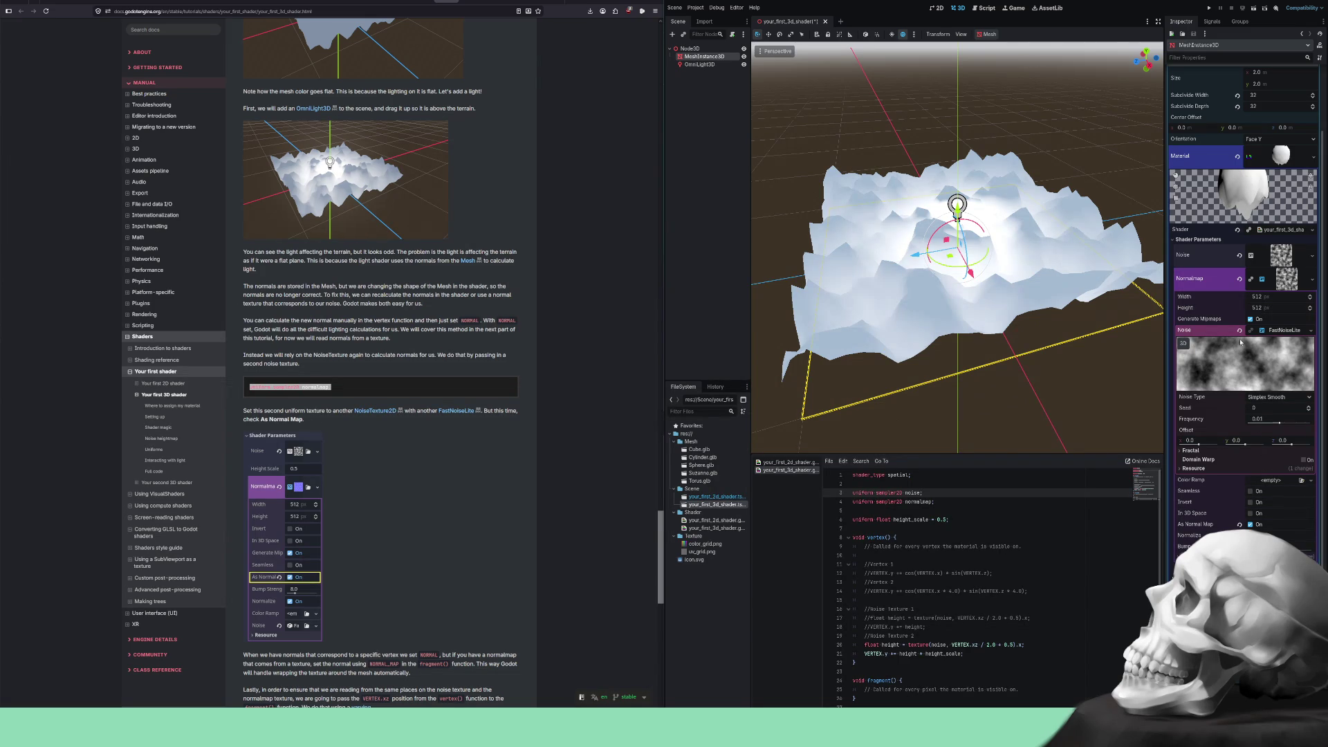
- Check the Noise texture's FastNoiseLite resource and fractal settings, then collapse both panels
{"action": "left_click", "coordinate": [1276, 256]}
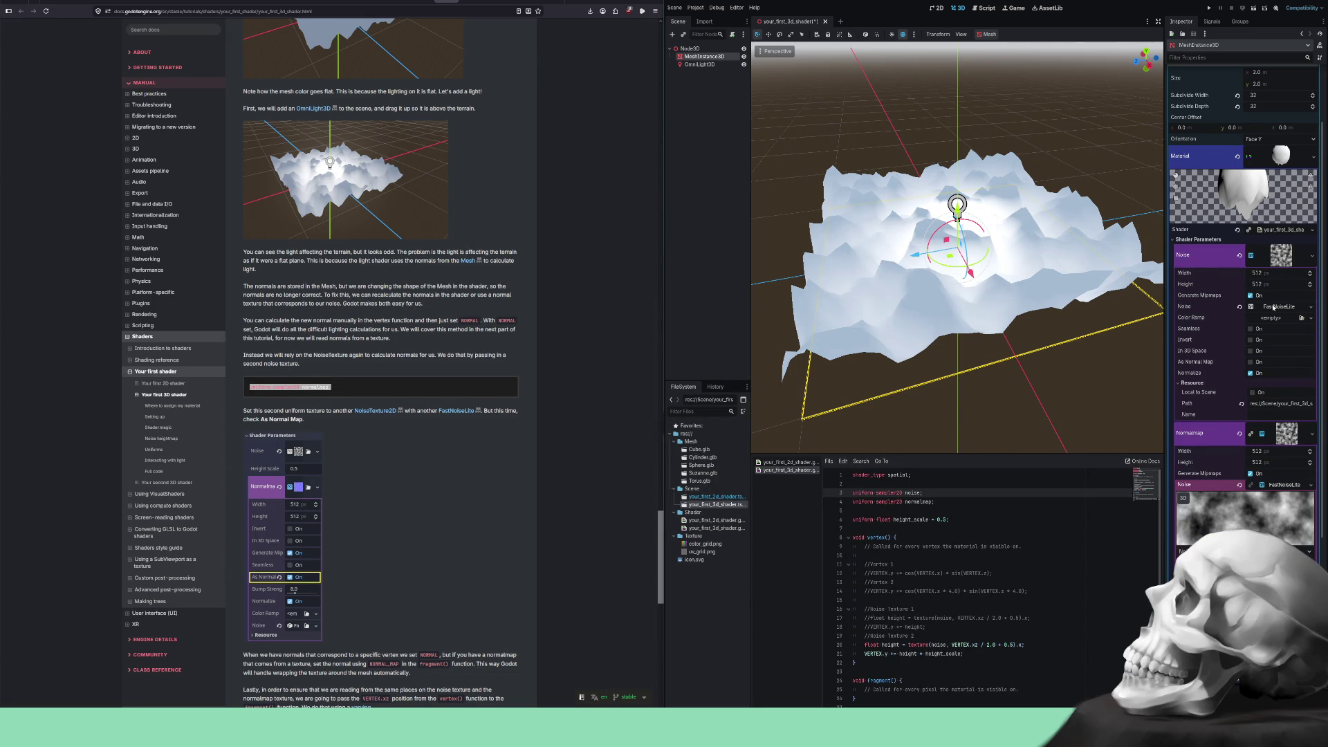
{"action": "left_click", "coordinate": [1274, 307]}
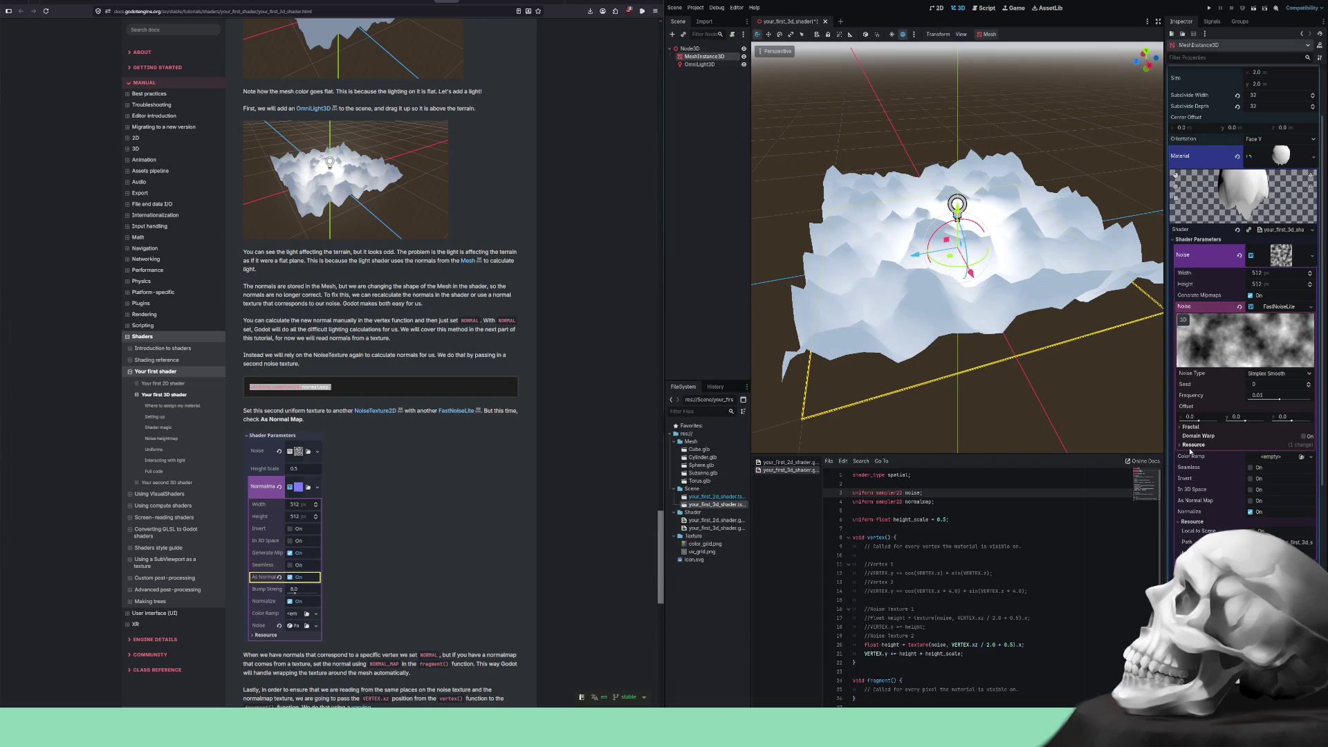
{"action": "left_click", "coordinate": [1183, 446]}
{"action": "left_click", "coordinate": [1182, 445]}
{"action": "left_click", "coordinate": [1183, 429]}
{"action": "left_click", "coordinate": [1183, 429]}
{"action": "left_click", "coordinate": [1275, 307]}
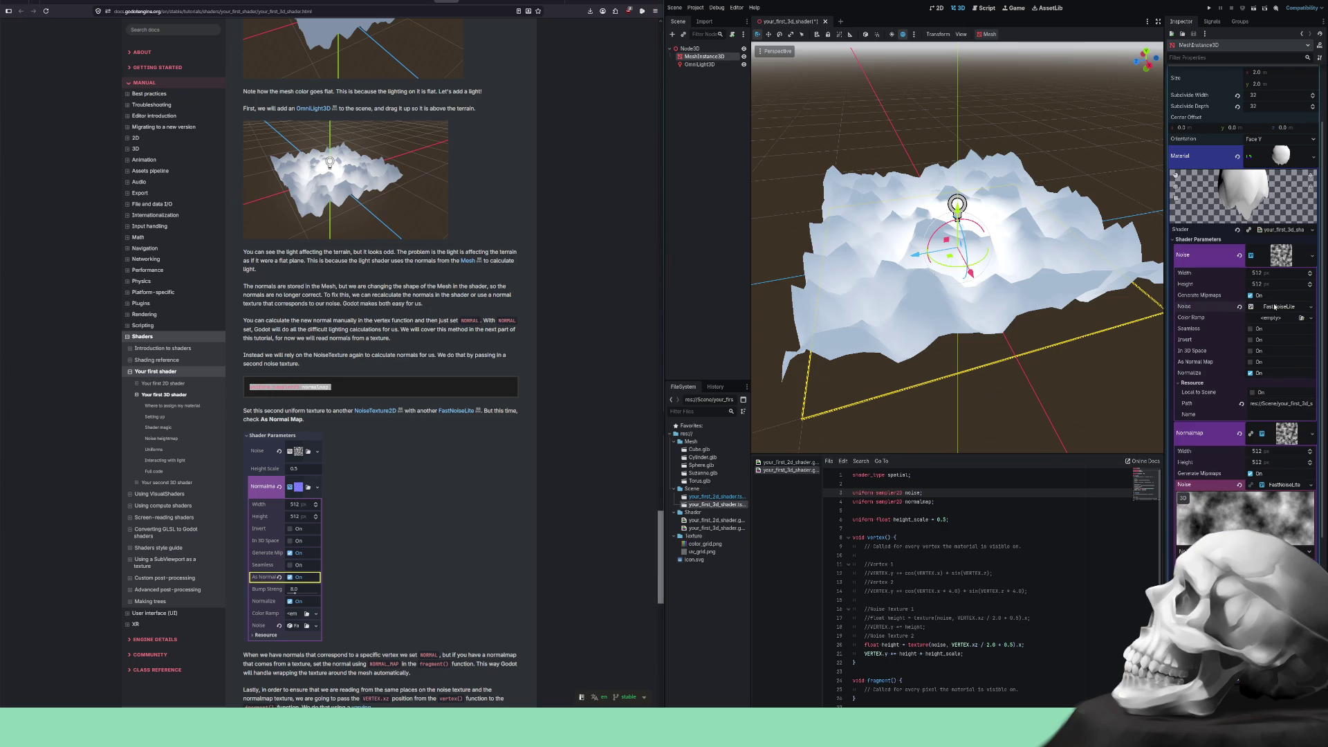
{"action": "left_click", "coordinate": [1275, 485]}
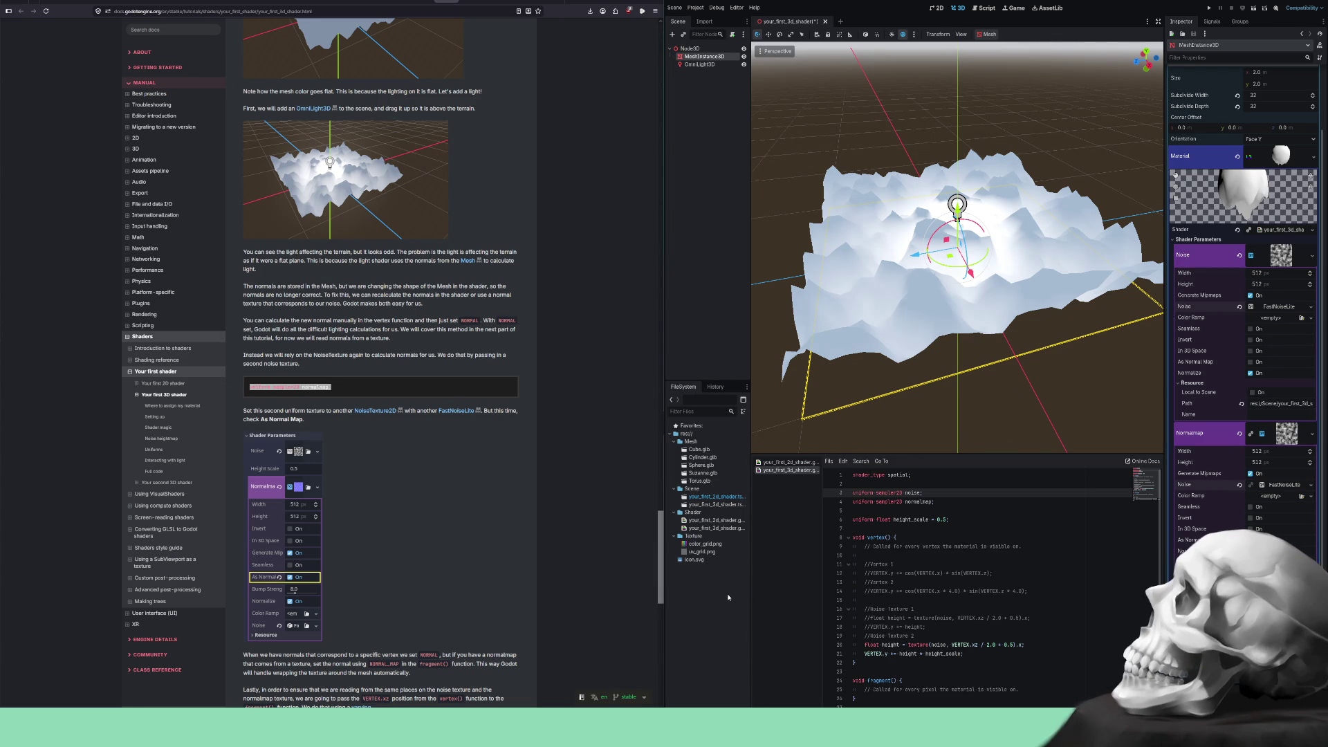
- Save the scene, highlight the docs text on specific vertices, and nudge the omni light up
{"action": "key", "text": "ctrl+s"}
{"action": "scroll", "coordinate": [483, 506], "scroll_direction": "down", "scroll_amount": 5}
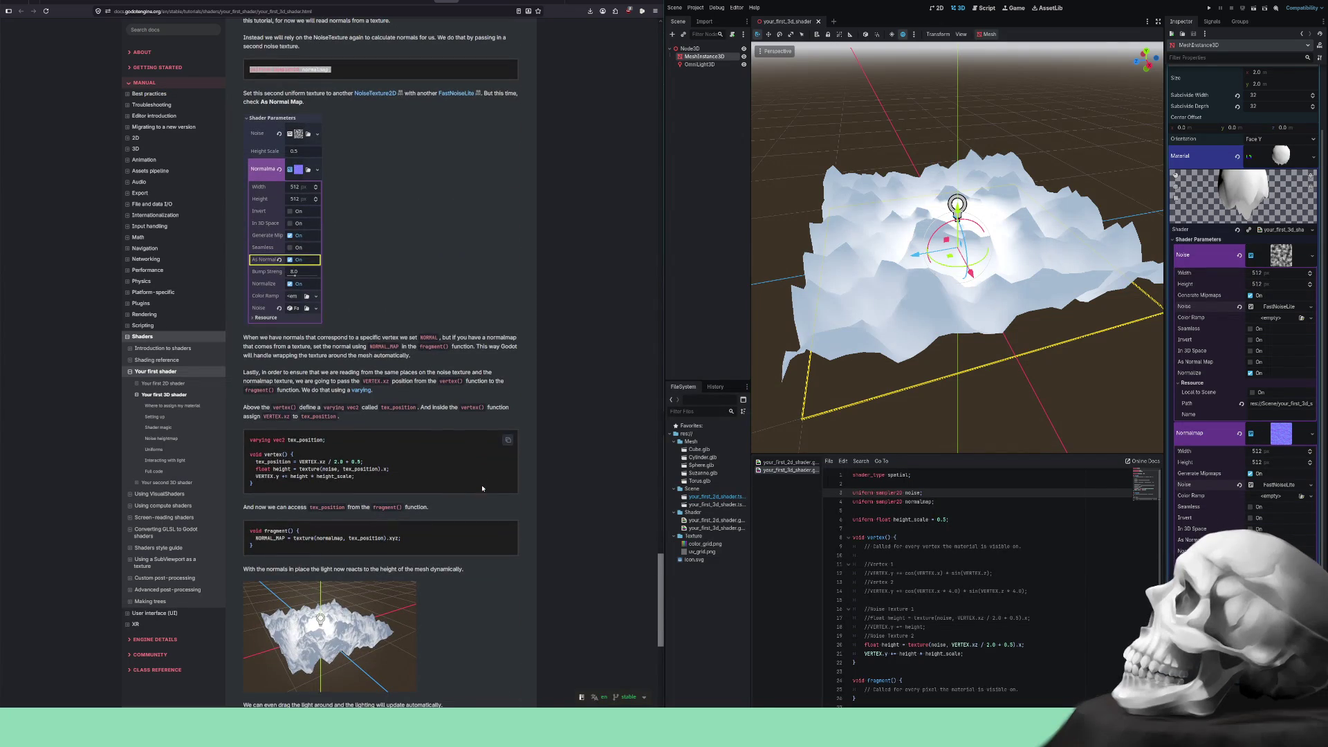
{"action": "scroll", "coordinate": [349, 380], "scroll_direction": "up", "scroll_amount": 1}
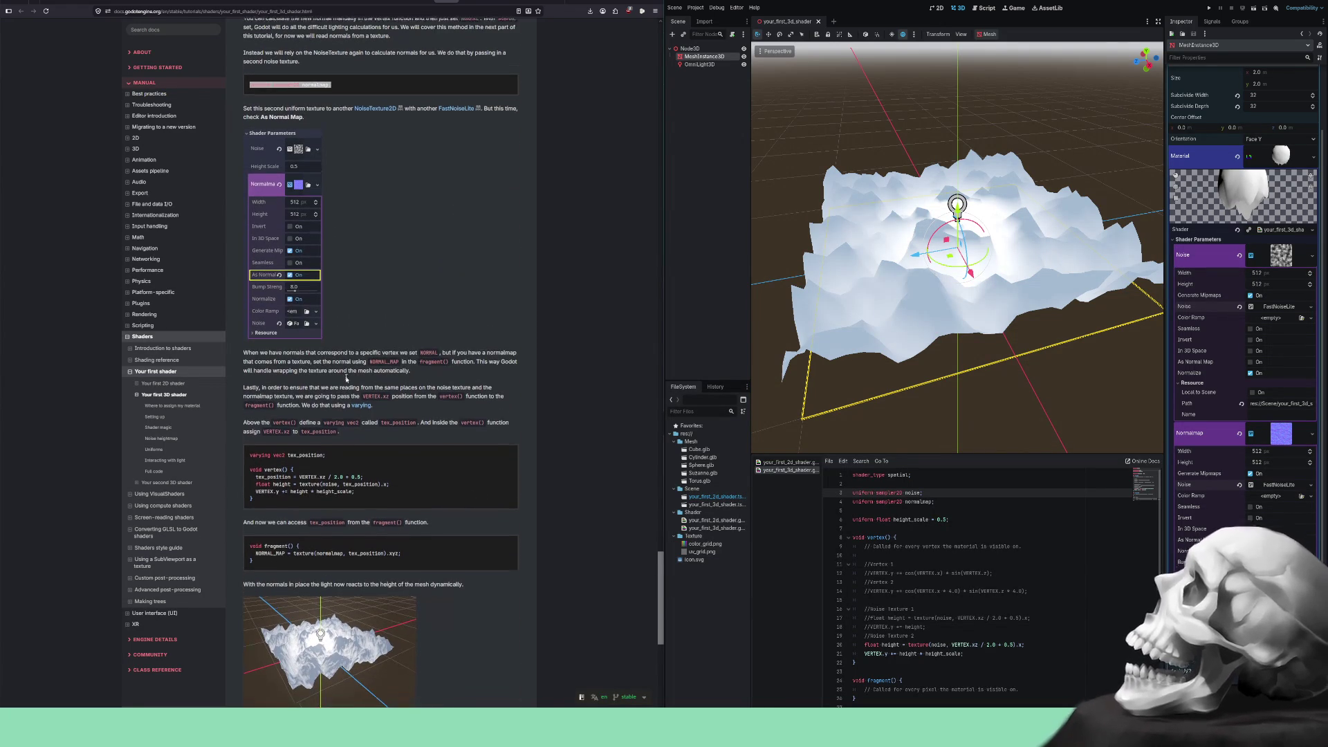
{"action": "left_click_drag", "start_coordinate": [318, 373], "coordinate": [415, 373]}
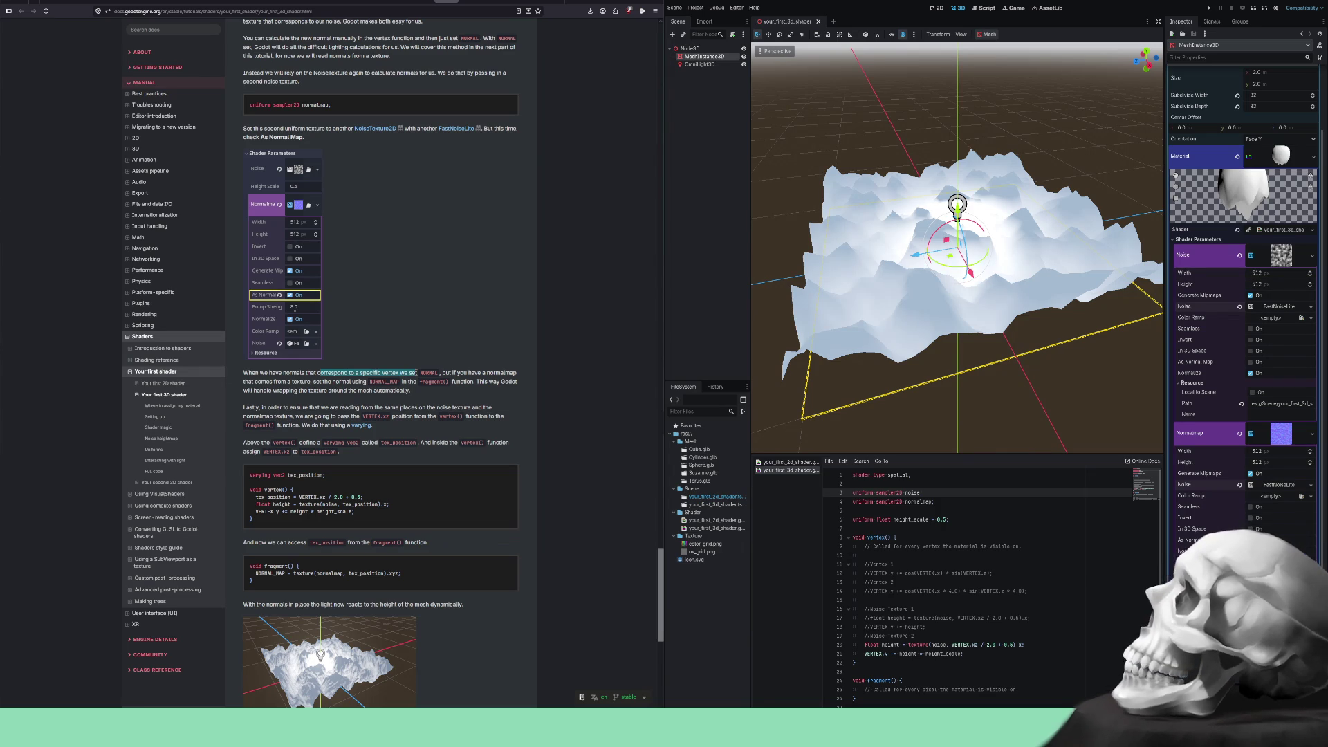
{"action": "mouse_move", "coordinate": [418, 374]}
{"action": "left_mouse_down"}
{"action": "mouse_move", "coordinate": [504, 374]}
{"action": "mouse_move", "coordinate": [286, 381]}
{"action": "mouse_move", "coordinate": [331, 382]}
{"action": "left_mouse_up"}
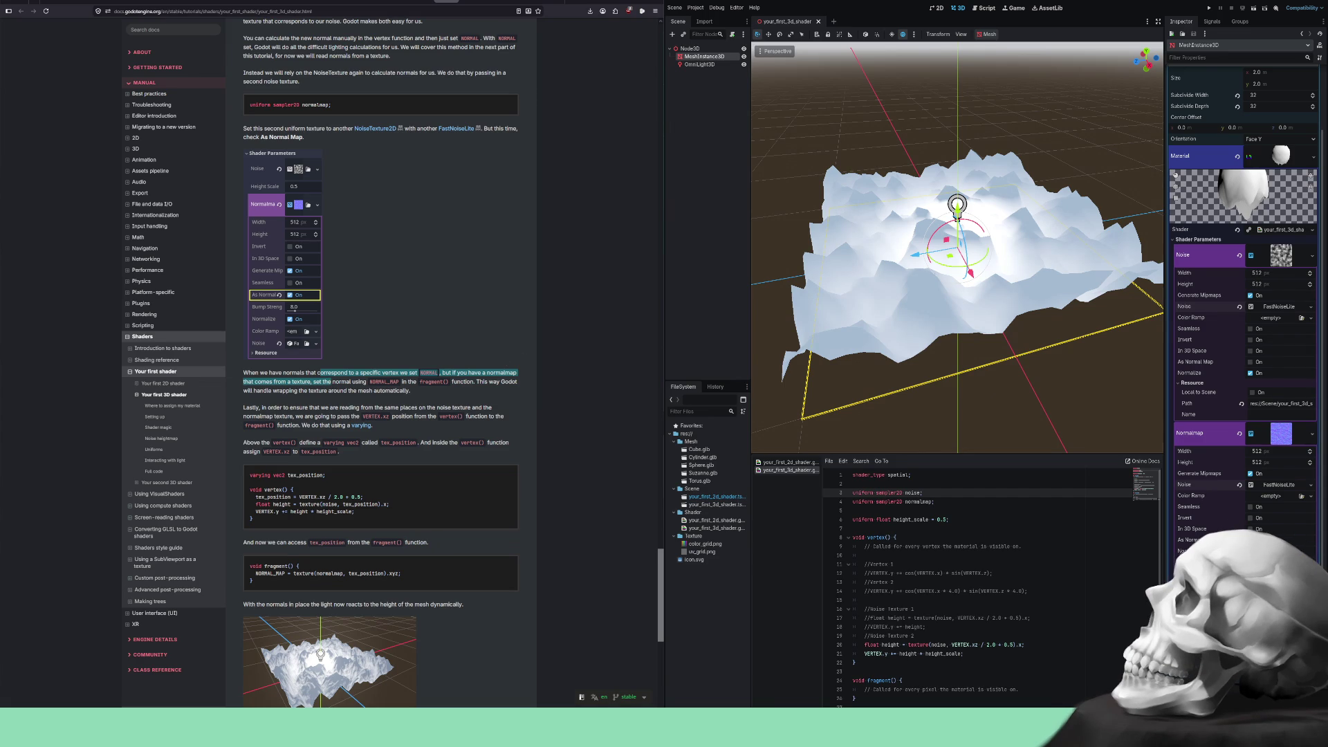
{"action": "left_click_drag", "start_coordinate": [958, 218], "coordinate": [957, 205]}
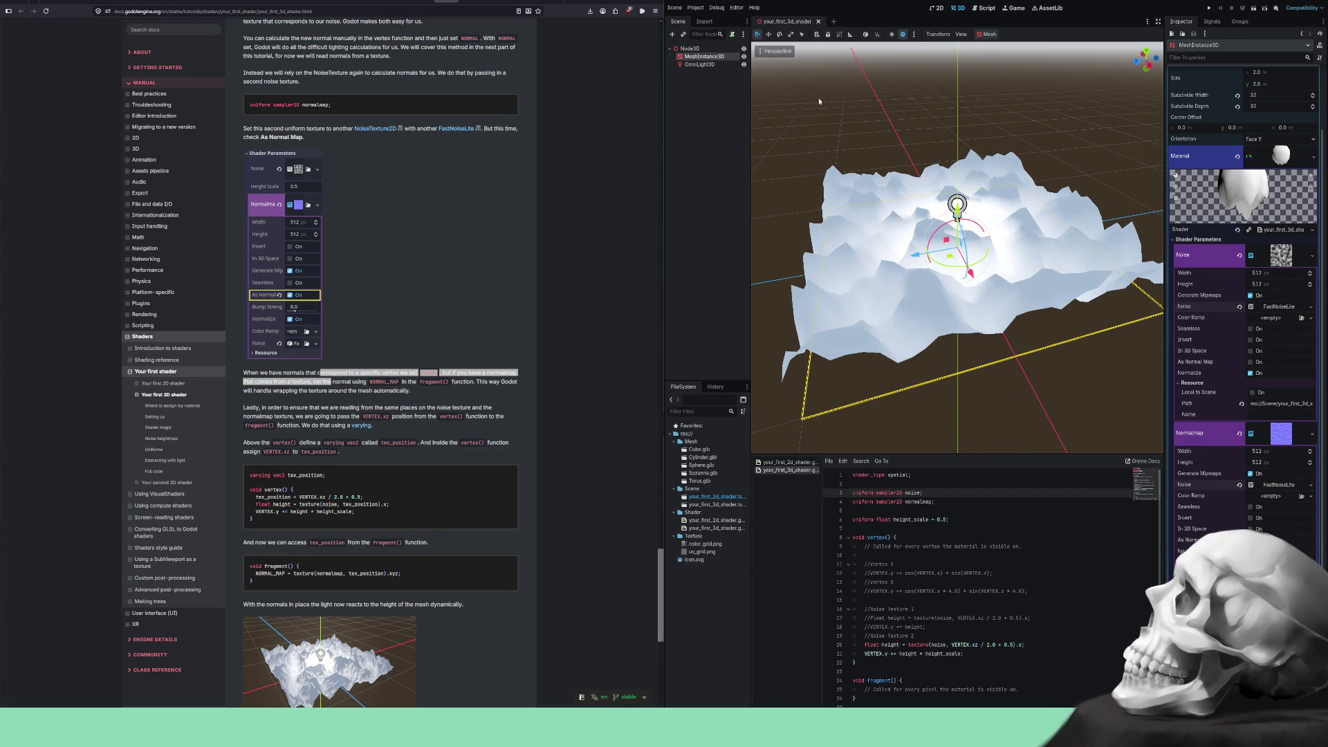
{"action": "left_click", "coordinate": [716, 65]}
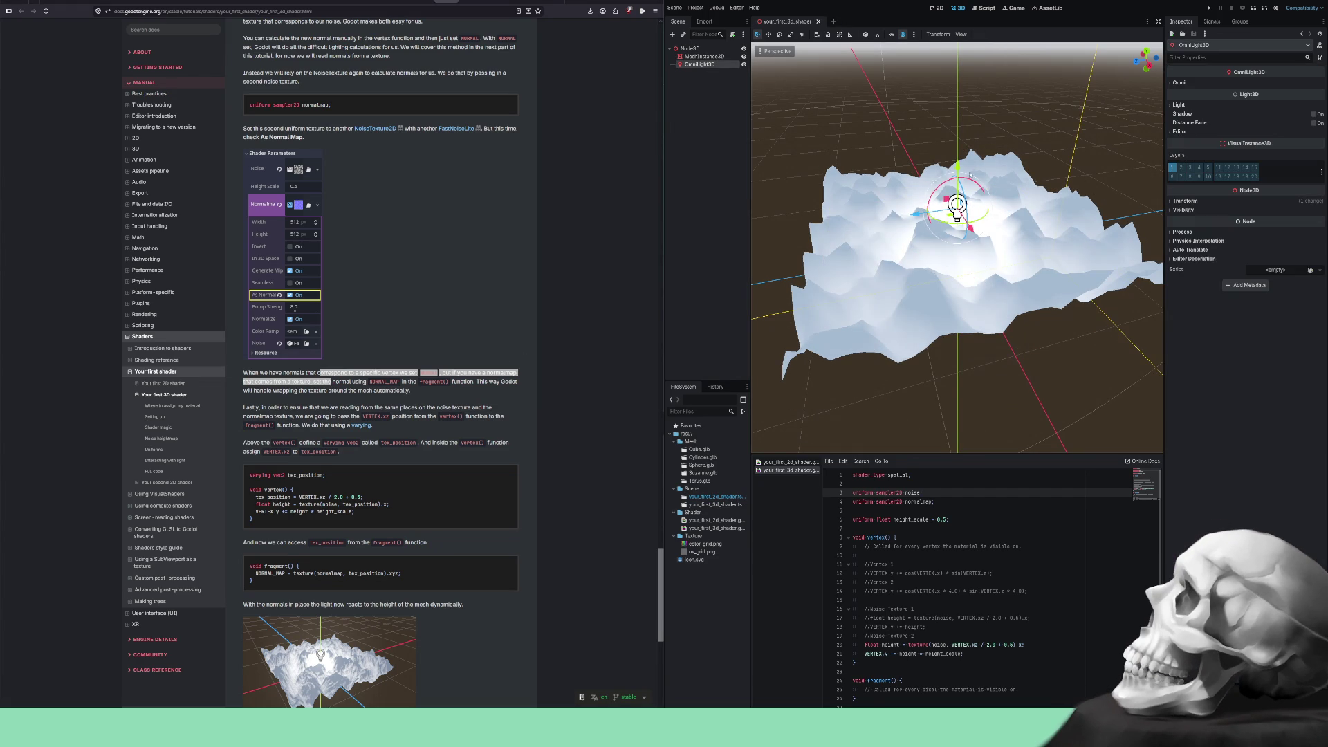
- Lift the omni light well above the terrain and highlight the docs sentence on per-vertex normals
{"action": "mouse_move", "coordinate": [960, 169]}
{"action": "left_mouse_down"}
{"action": "mouse_move", "coordinate": [997, 77]}
{"action": "mouse_move", "coordinate": [990, 197]}
{"action": "mouse_move", "coordinate": [995, 166]}
{"action": "mouse_move", "coordinate": [993, 178]}
{"action": "left_mouse_up"}
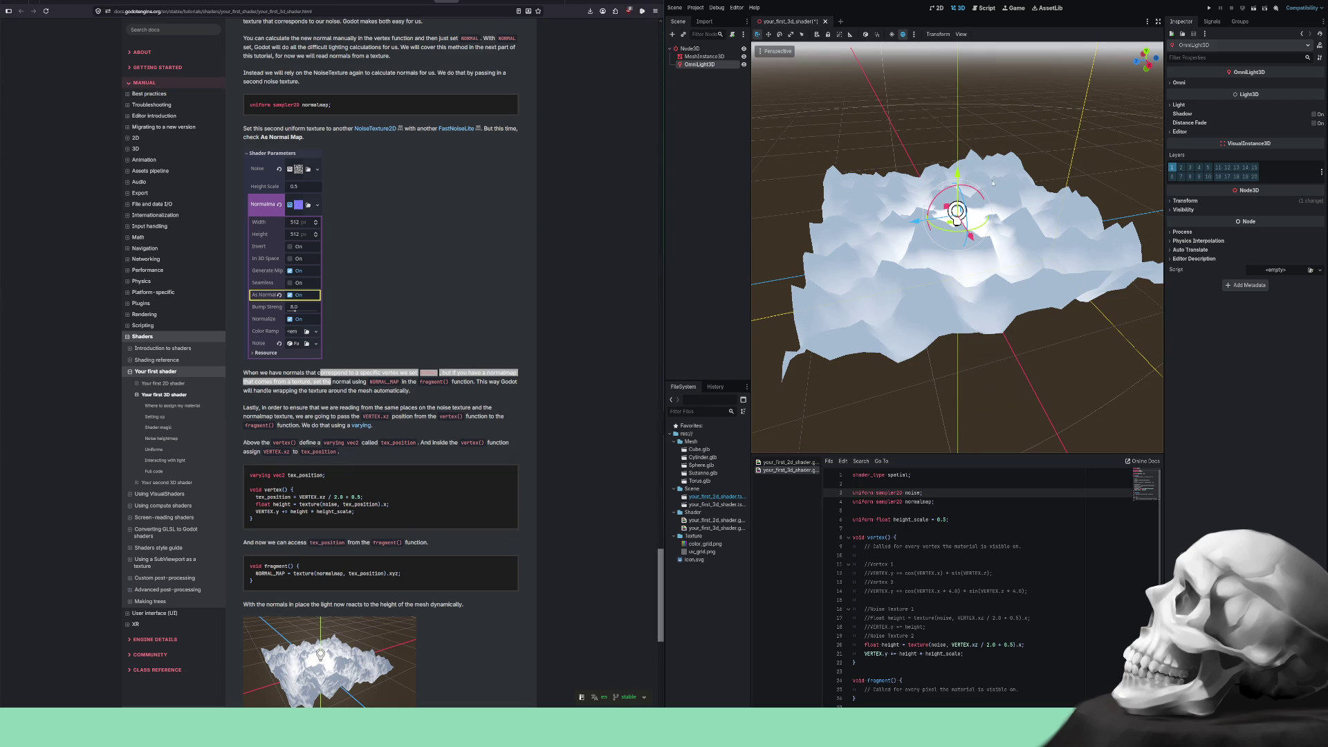
{"action": "mouse_move", "coordinate": [1025, 408]}
{"action": "left_mouse_down"}
{"action": "mouse_move", "coordinate": [1007, 360]}
{"action": "mouse_move", "coordinate": [1130, 350]}
{"action": "mouse_move", "coordinate": [991, 323]}
{"action": "left_mouse_up"}
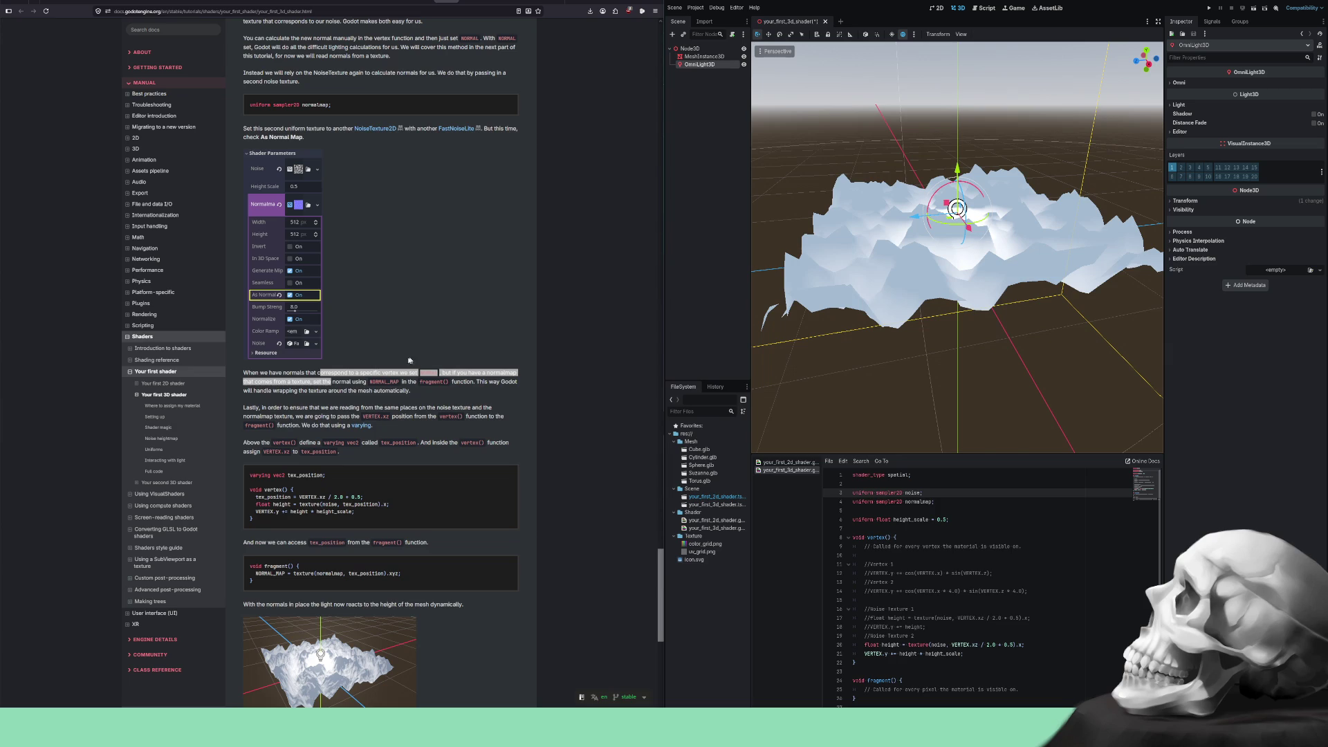
{"action": "left_click", "coordinate": [276, 379]}
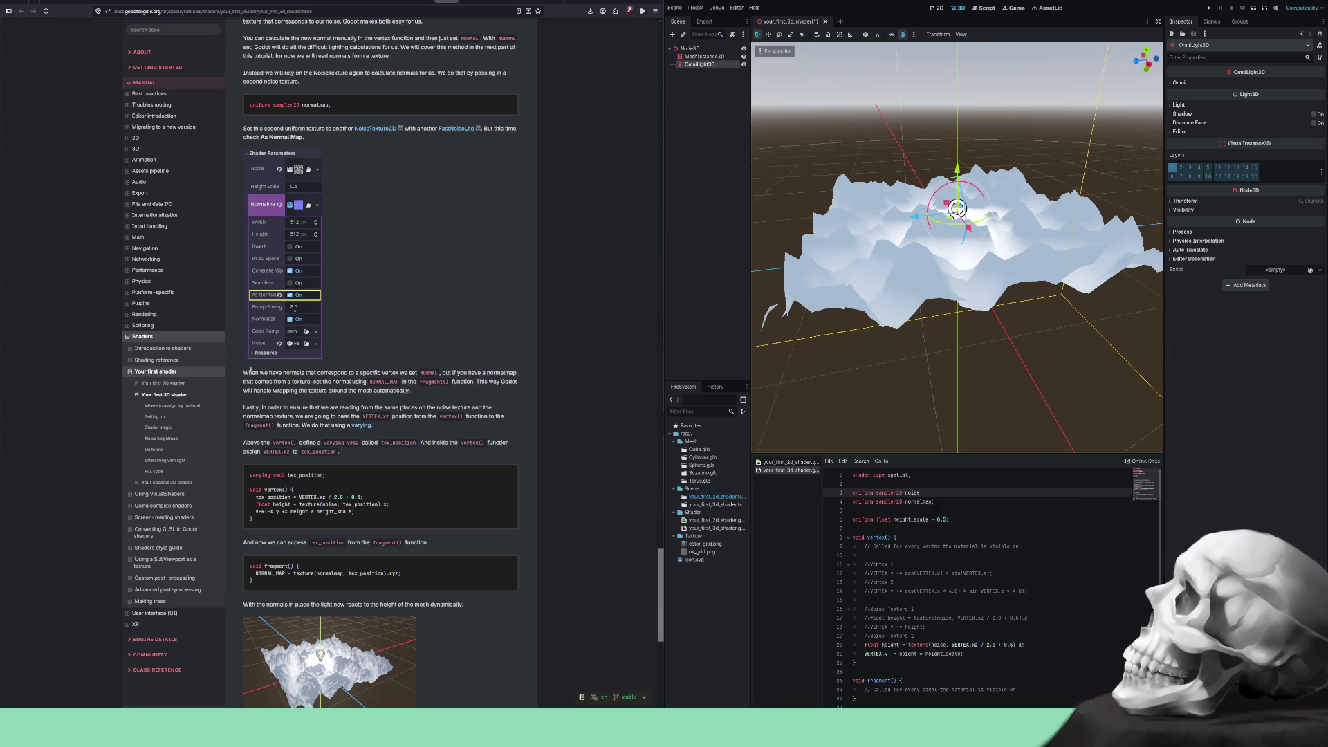
{"action": "left_click_drag", "start_coordinate": [247, 373], "coordinate": [336, 373]}
{"action": "left_click_drag", "start_coordinate": [957, 454], "coordinate": [967, 316]}
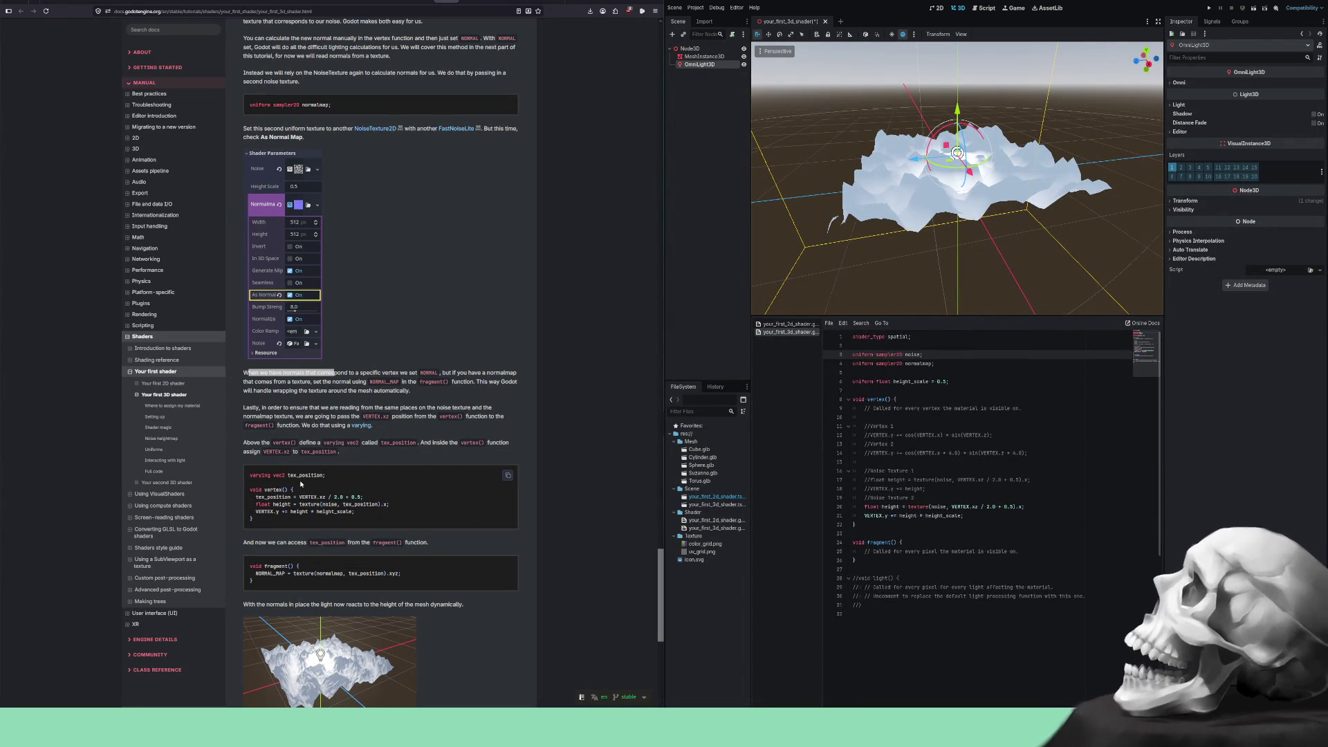
- Add 'varying vec2 tex_position;' from the docs below the uniforms, then copy the docs vertex code
{"action": "left_click_drag", "start_coordinate": [329, 477], "coordinate": [244, 475]}
{"action": "key", "text": "ctrl+c"}
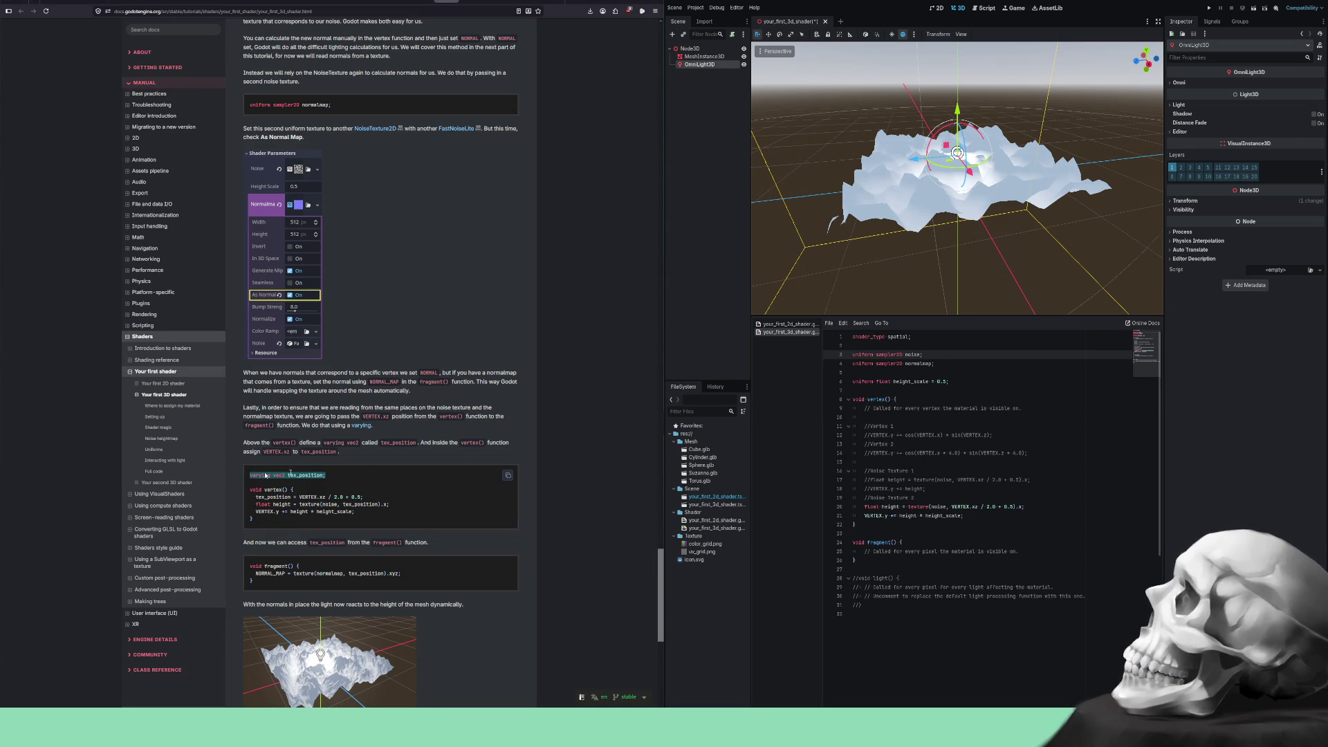
{"action": "left_click", "coordinate": [952, 384]}
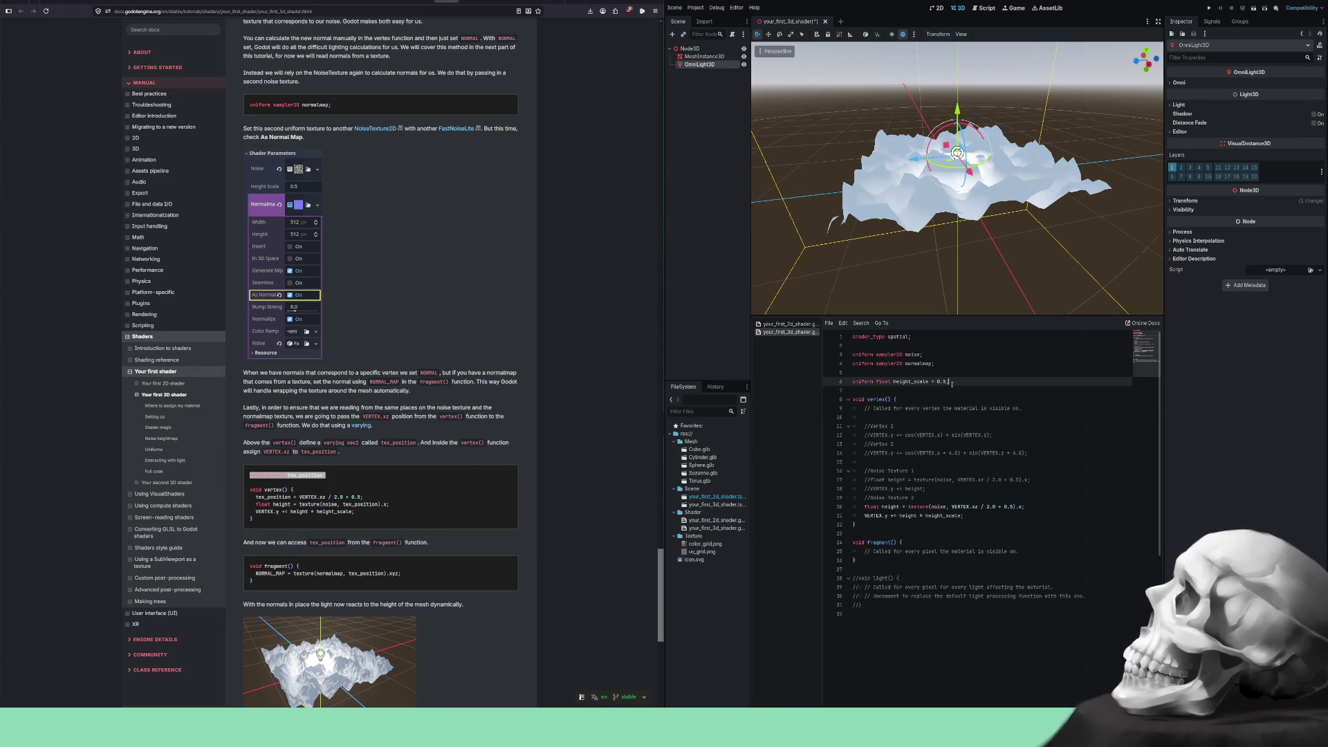
{"action": "key", "text": "Return"}
{"action": "key", "text": "ctrl+v"}
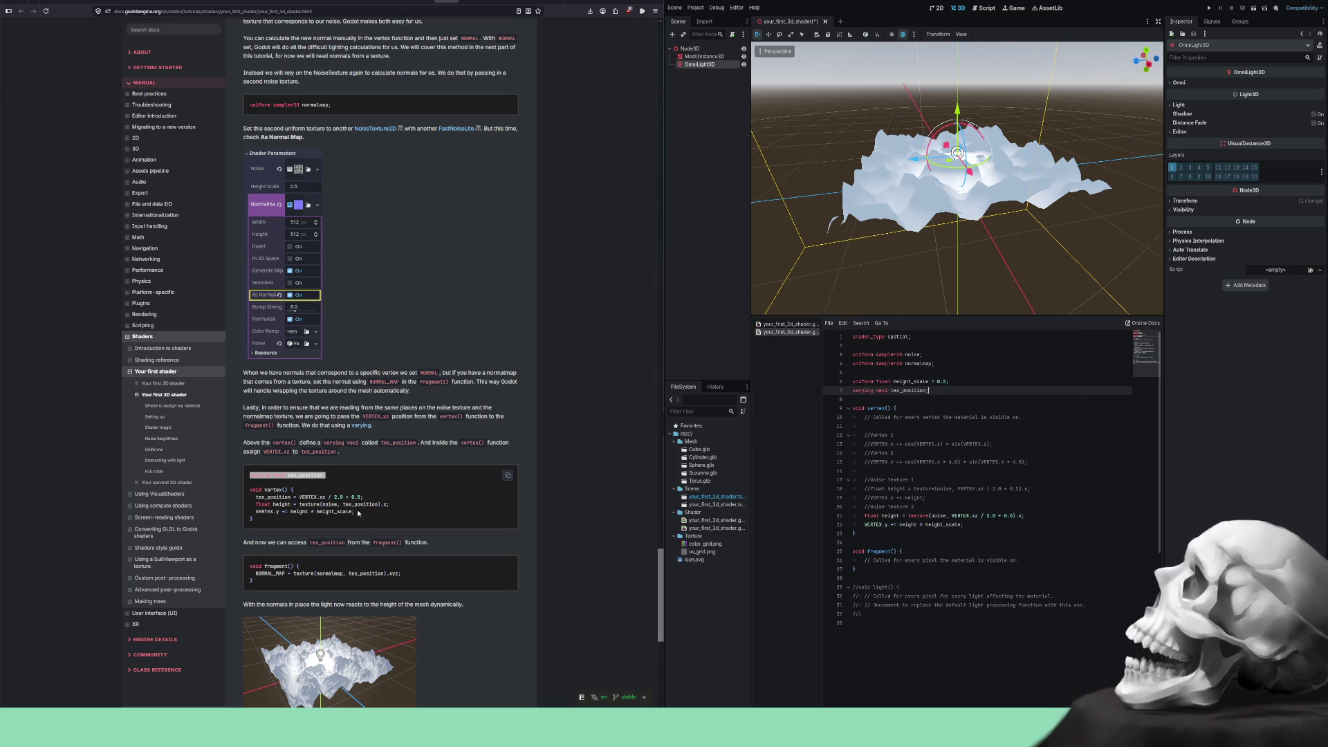
{"action": "left_click_drag", "start_coordinate": [361, 513], "coordinate": [241, 503]}
{"action": "key", "text": "ctrl+c"}
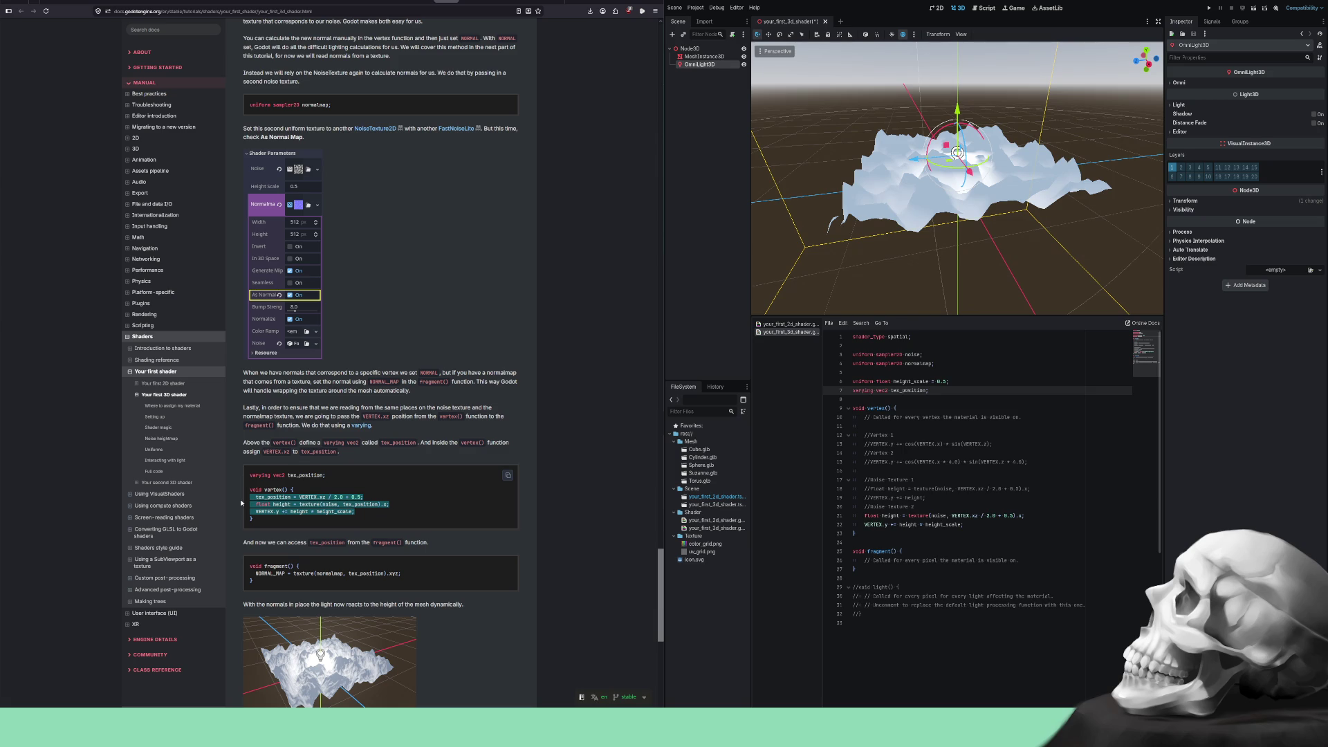
{"action": "left_click", "coordinate": [989, 527]}
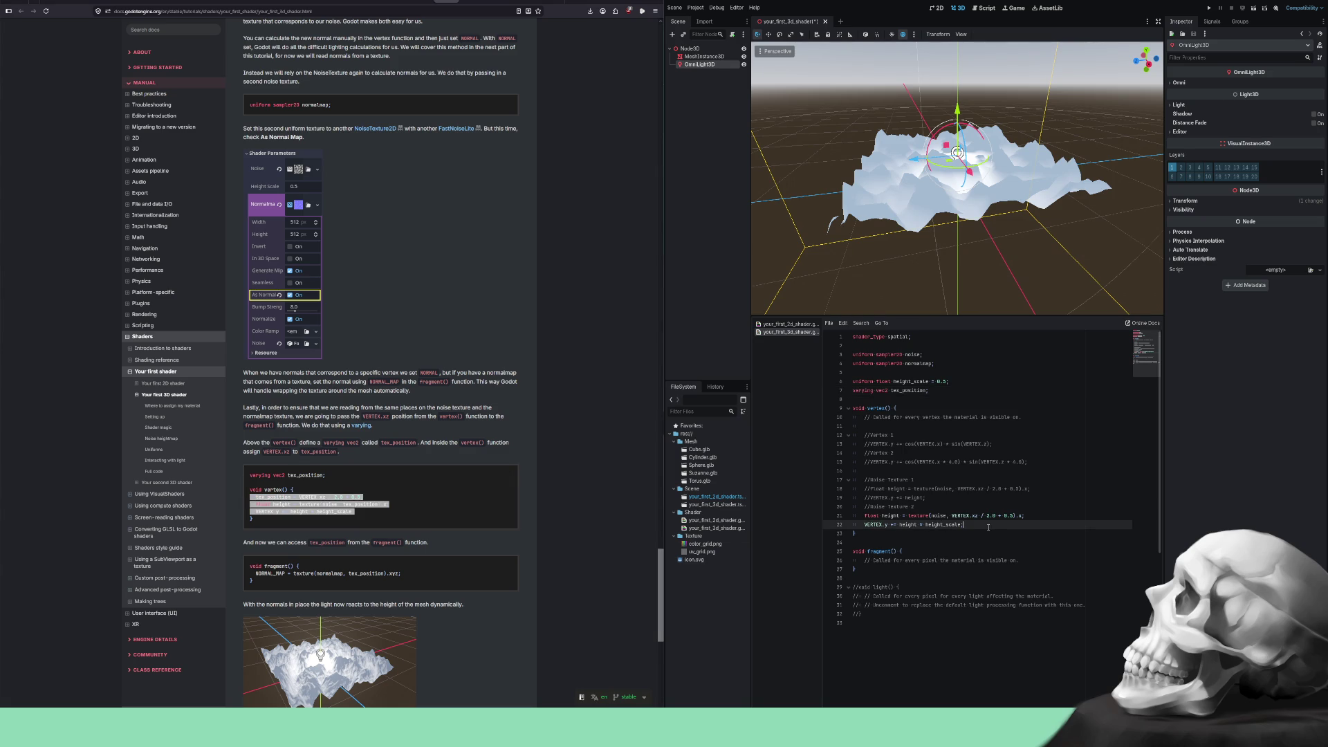
- Paste the three tex_position vertex lines at the end of vertex() and align their indentation
{"action": "key", "text": "Return"}
{"action": "key", "text": "Return"}
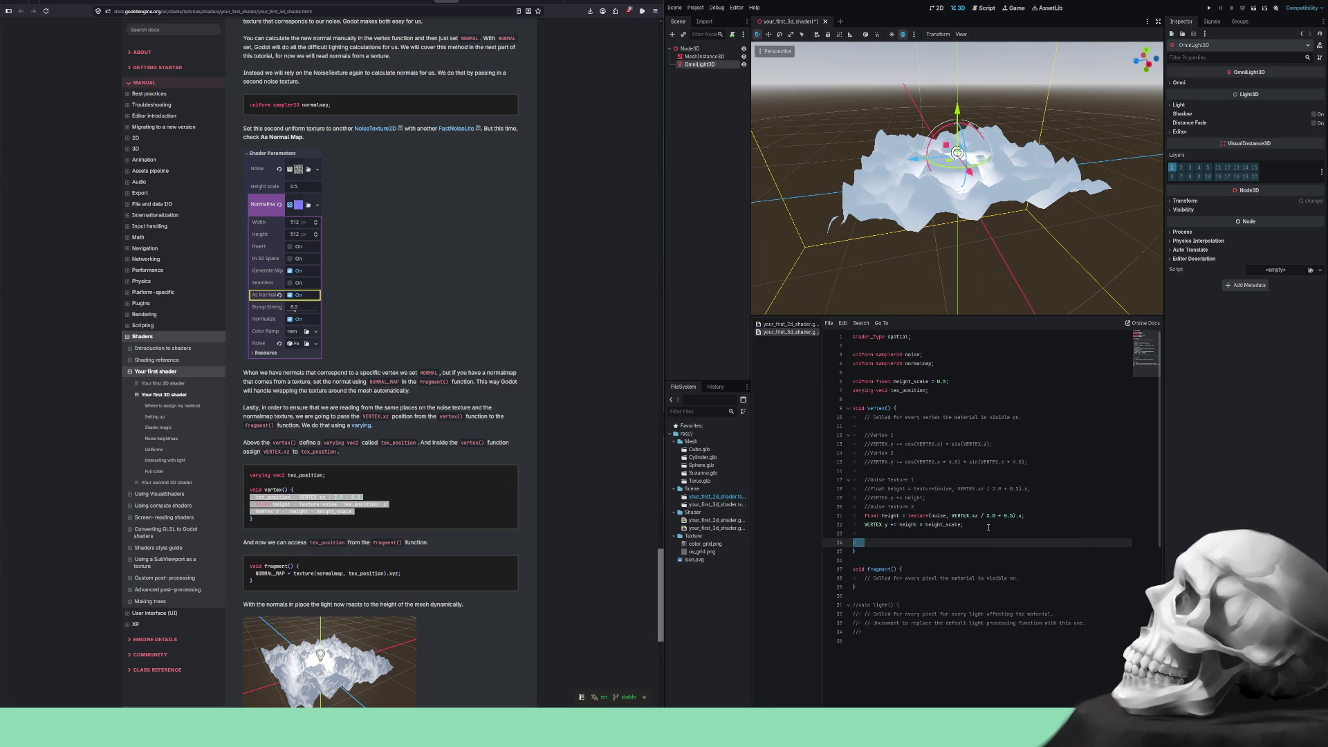
{"action": "key", "text": "ctrl+v"}
{"action": "key", "text": "shift+Up"}
{"action": "key", "text": "shift+Up"}
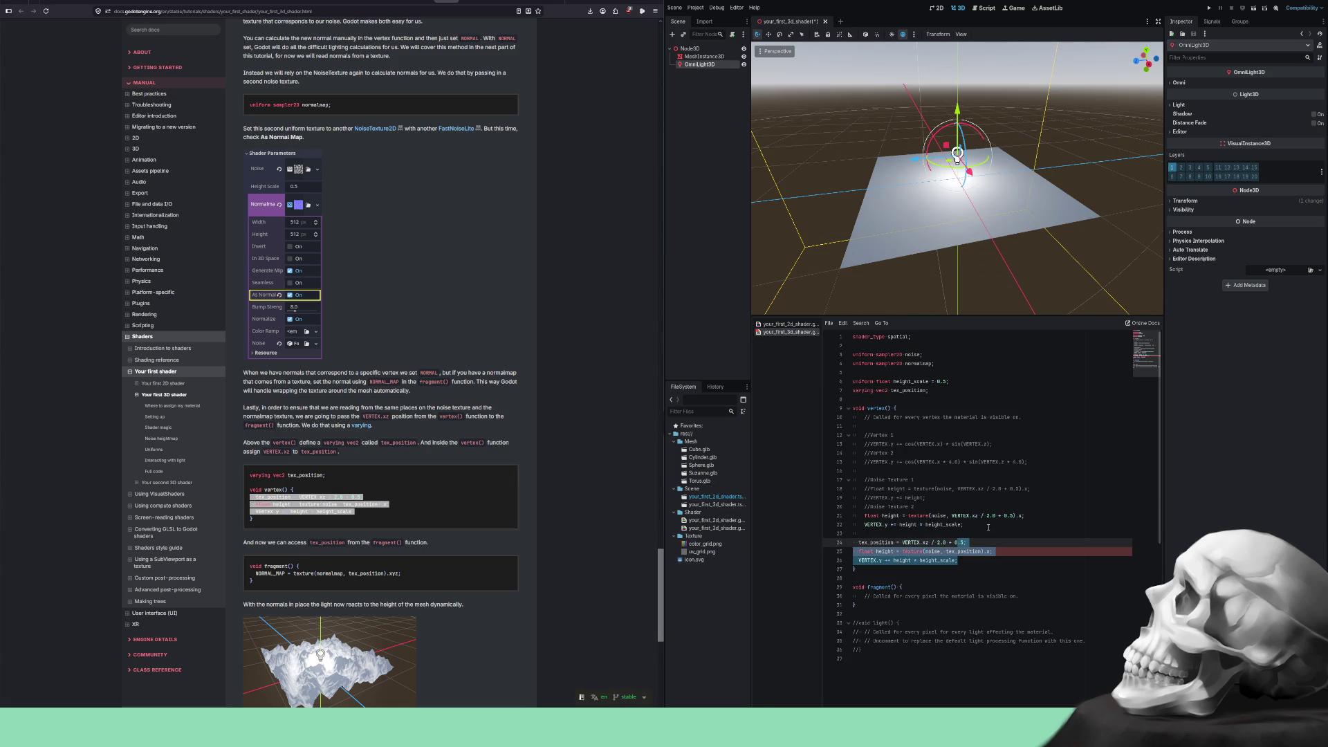
{"action": "key", "text": "Home"}
{"action": "key", "text": "BackSpace"}
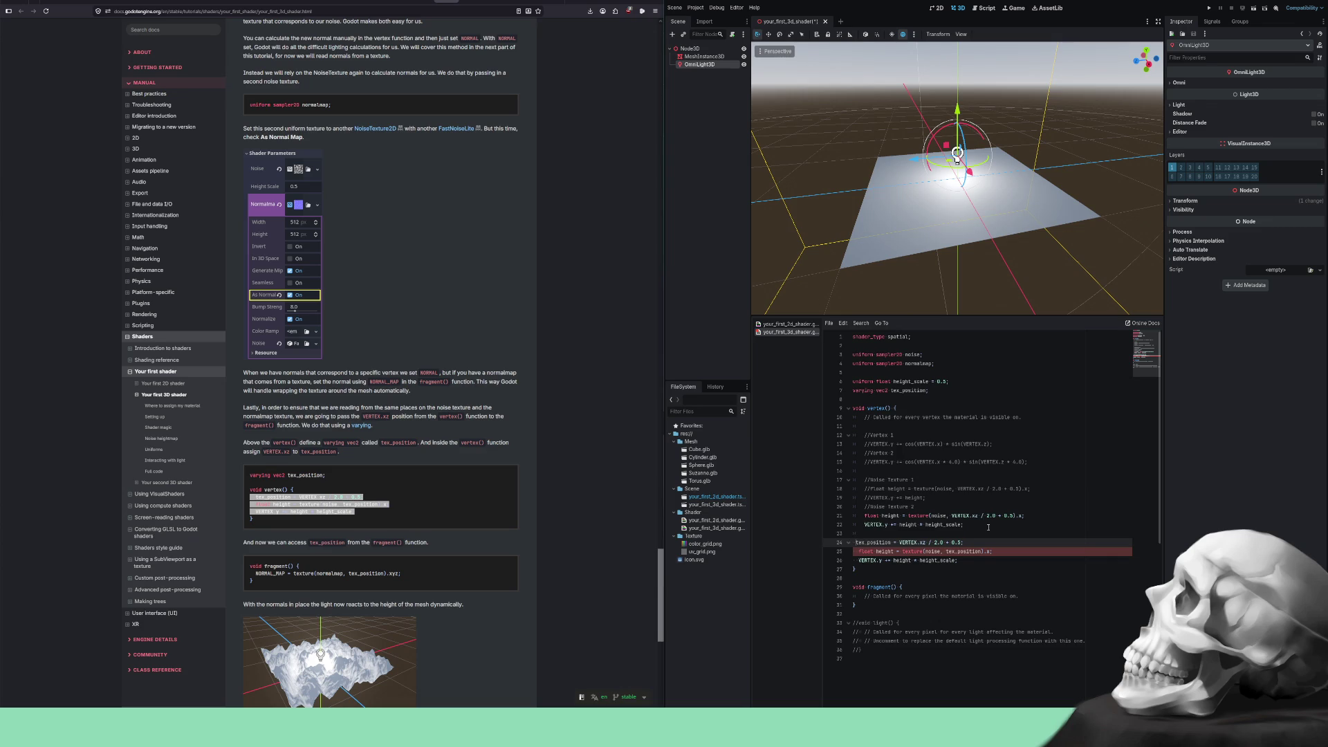
{"action": "key", "text": "Tab"}
{"action": "key", "text": "shift+Home"}
{"action": "key", "text": "Tab"}
{"action": "key", "text": "Down"}
{"action": "key", "text": "shift+Home"}
{"action": "key", "text": "BackSpace"}
{"action": "key", "text": "Tab"}
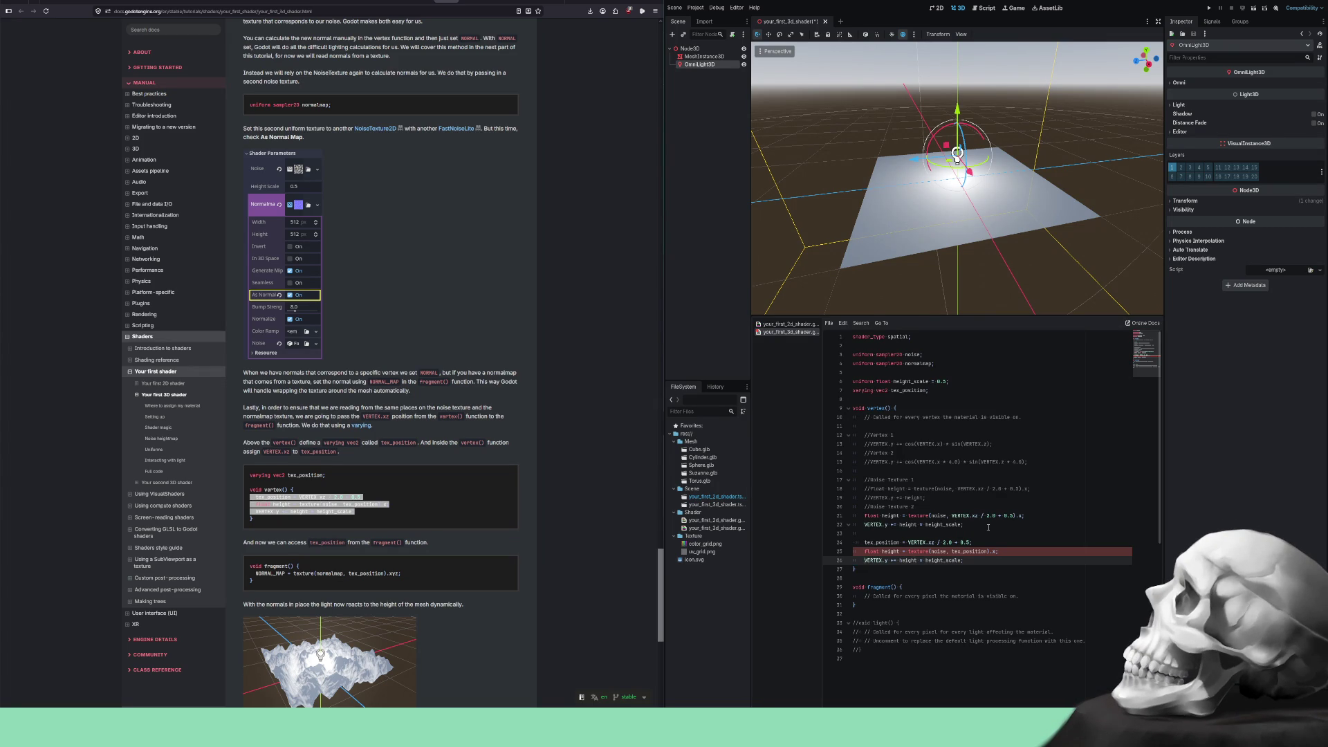
- Comment out the old Noise Texture 2 height lines and open a line for a heading
{"action": "key", "text": "Up"}
{"action": "key", "text": "Up"}
{"action": "key", "text": "Up"}
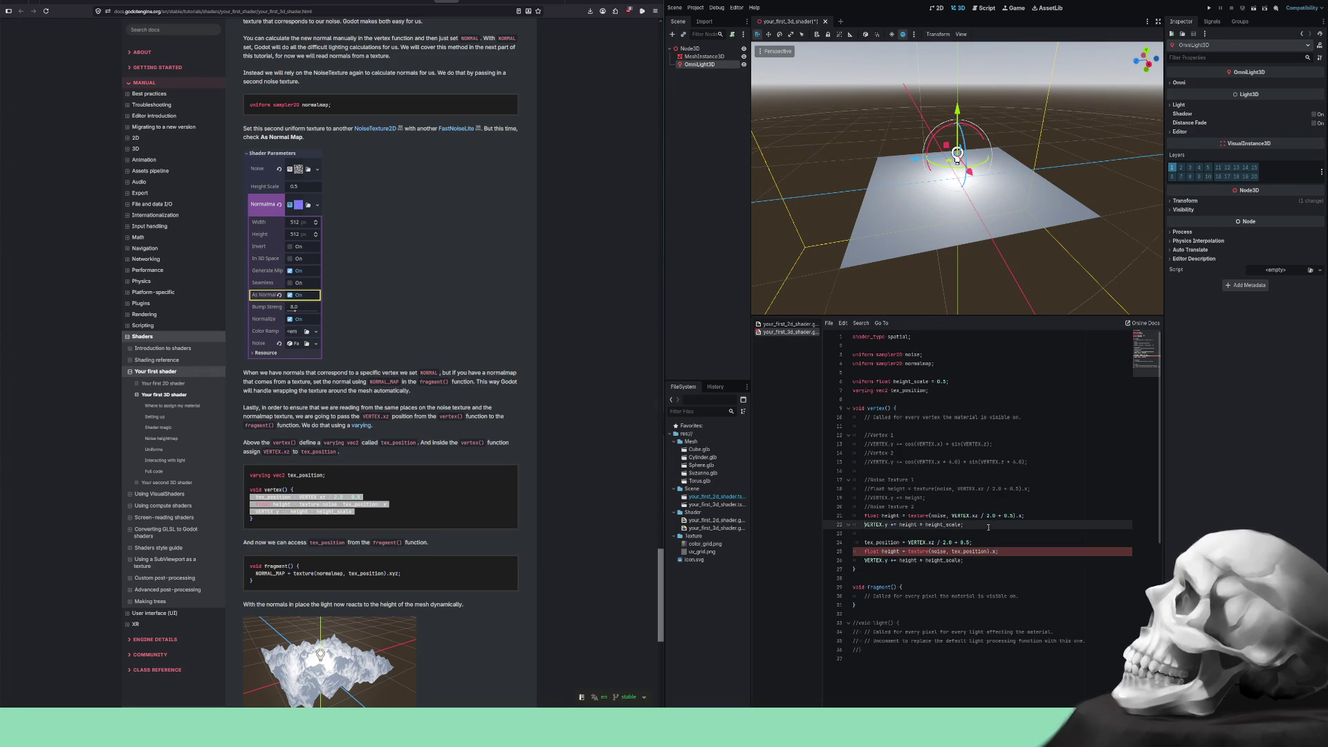
{"action": "key", "text": "shift+Down"}
{"action": "key", "text": "ctrl+k"}
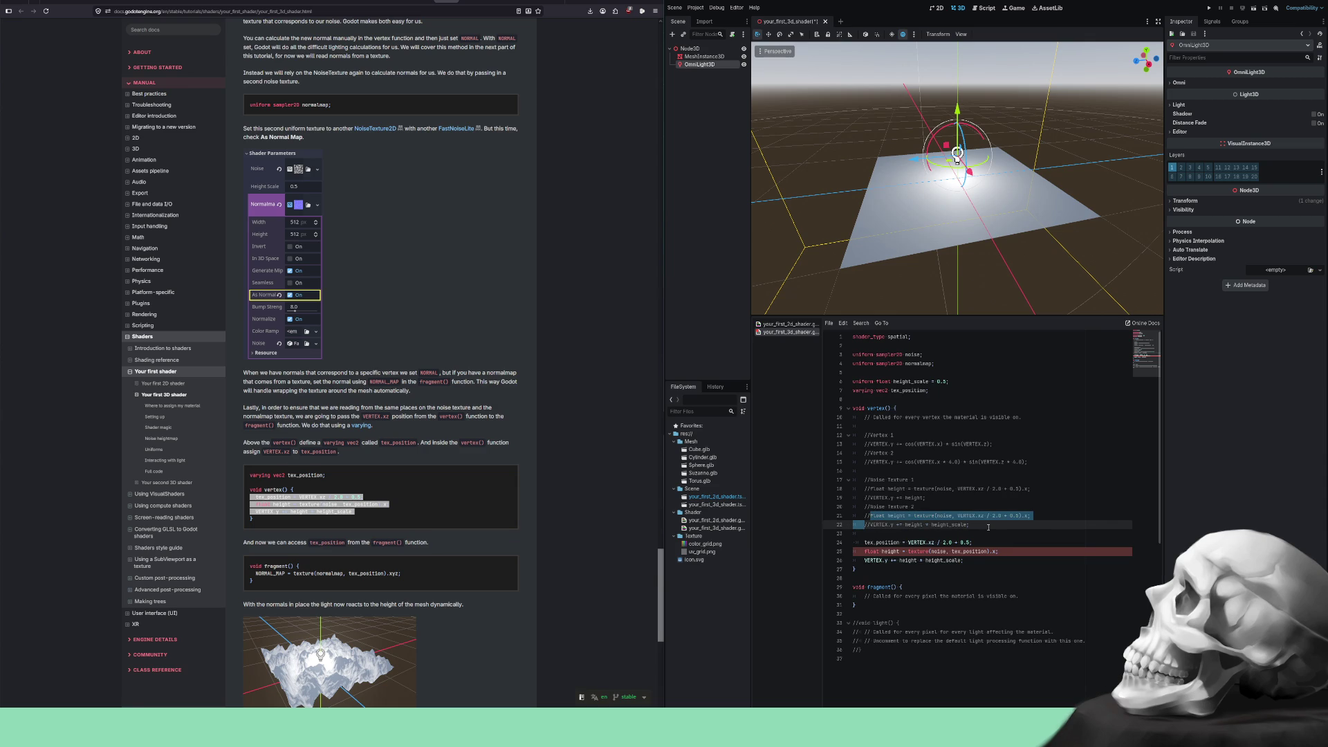
{"action": "key", "text": "Down"}
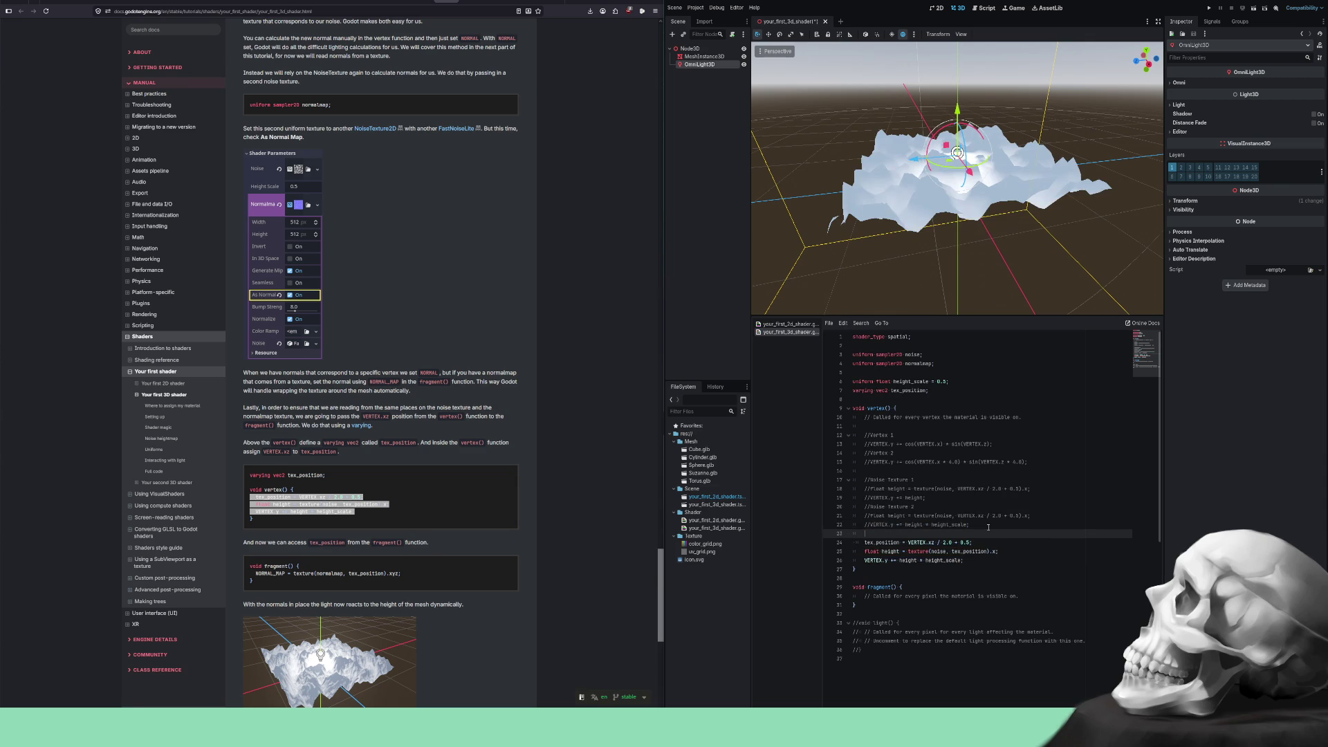
{"action": "key", "text": "Down"}
{"action": "key", "text": "Down"}
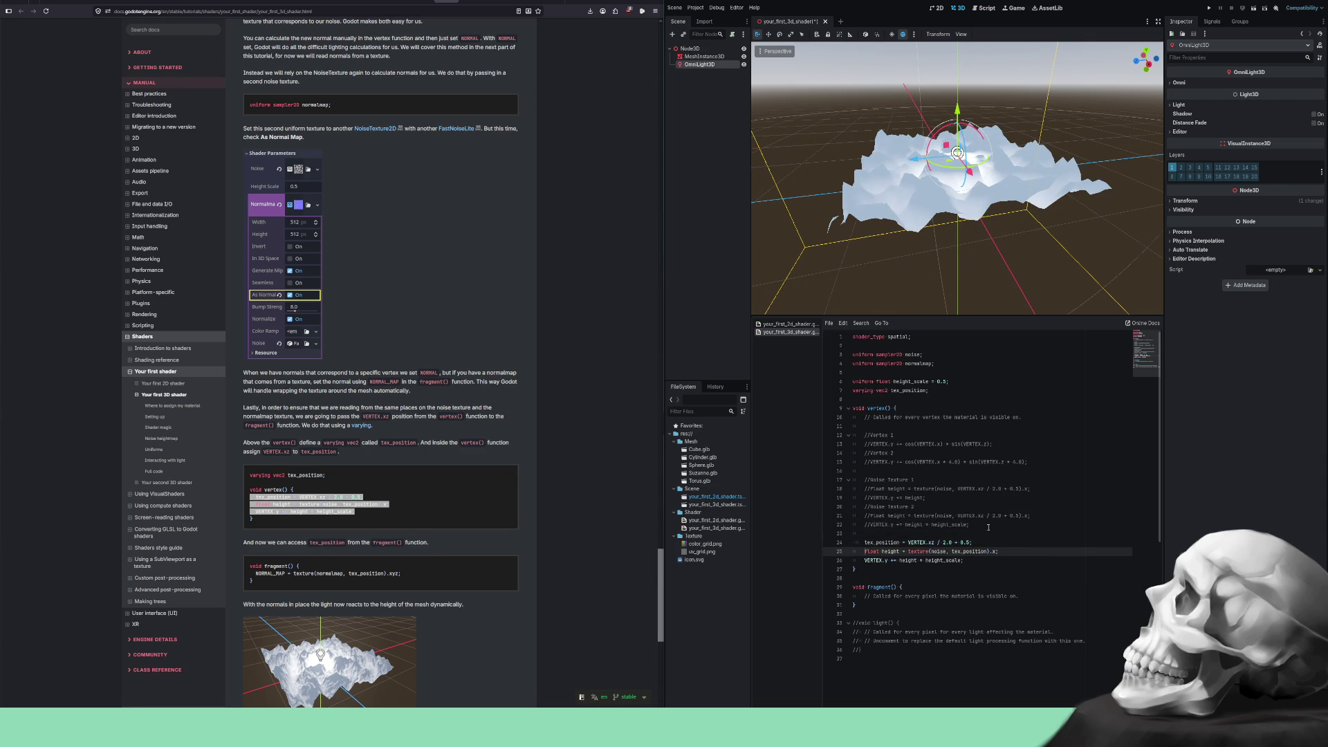
{"action": "key", "text": "Up"}
{"action": "key", "text": "Up"}
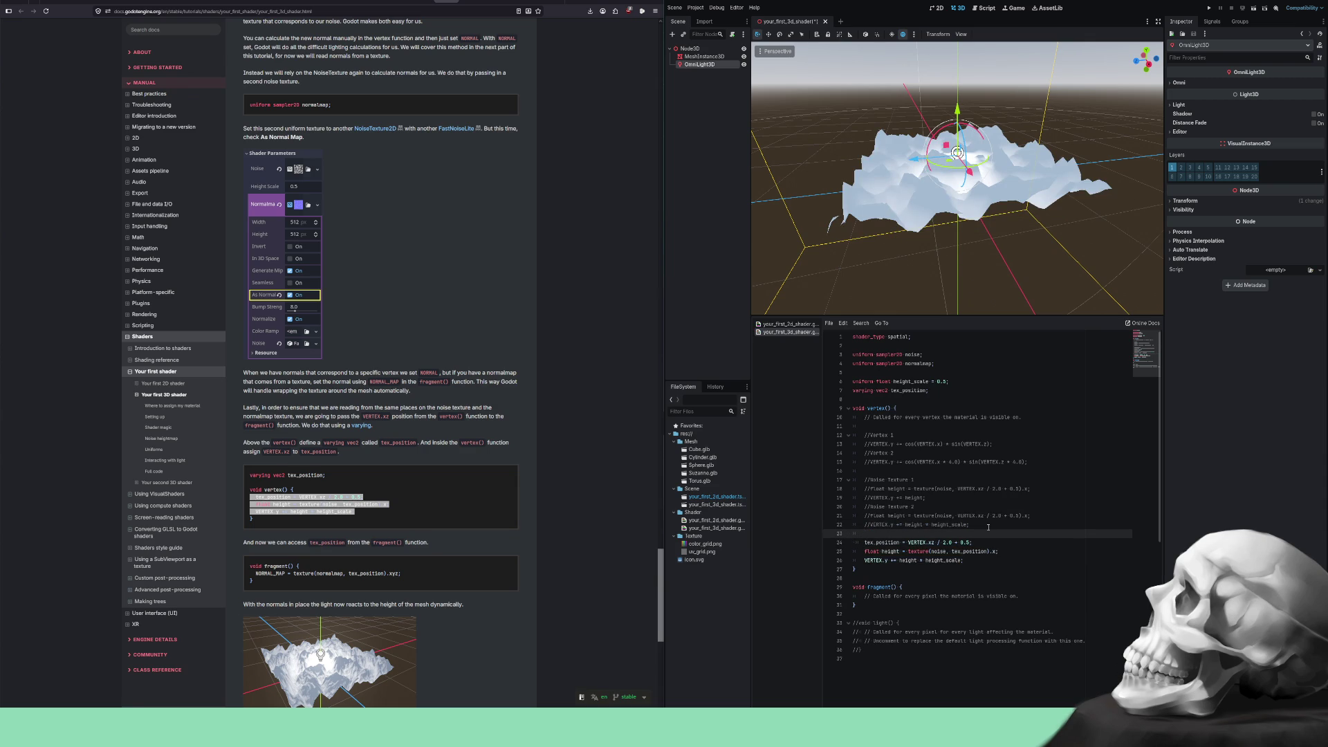
{"action": "key", "text": "Return"}
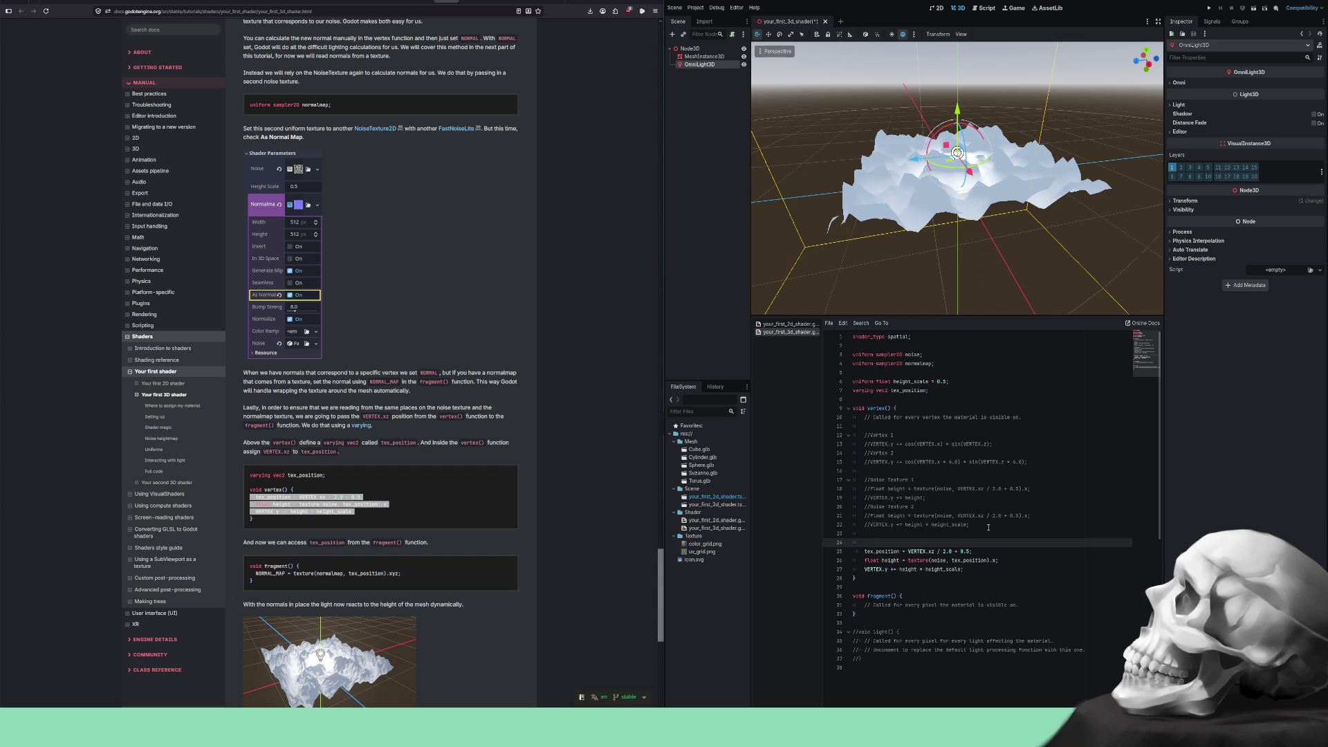
- Label the new block '//Texture Position' and add blank lines above Noise Texture 2 and Vertex 2
{"action": "type", "text": "exture Position"}
{"action": "key", "text": "ctrl+k"}
{"action": "key", "text": "Up"}
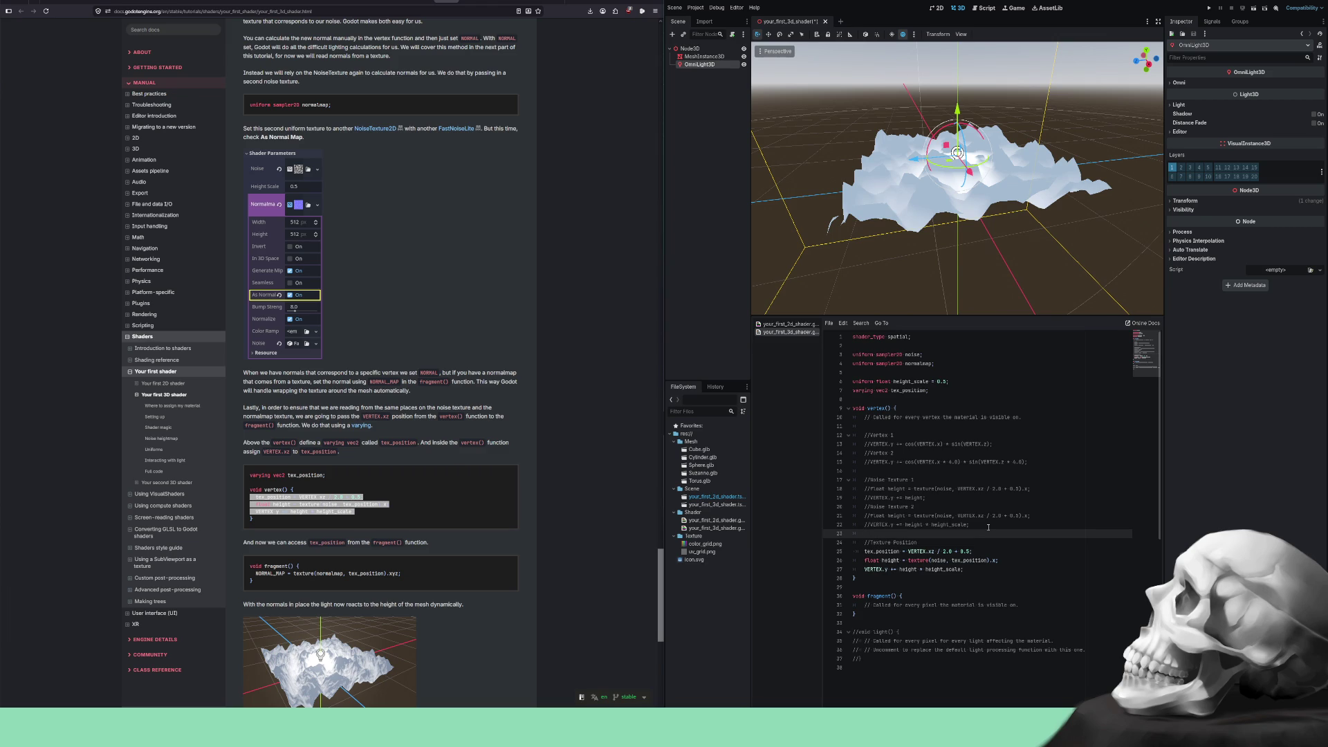
{"action": "key", "text": "Up"}
{"action": "key", "text": "Up"}
{"action": "key", "text": "Up"}
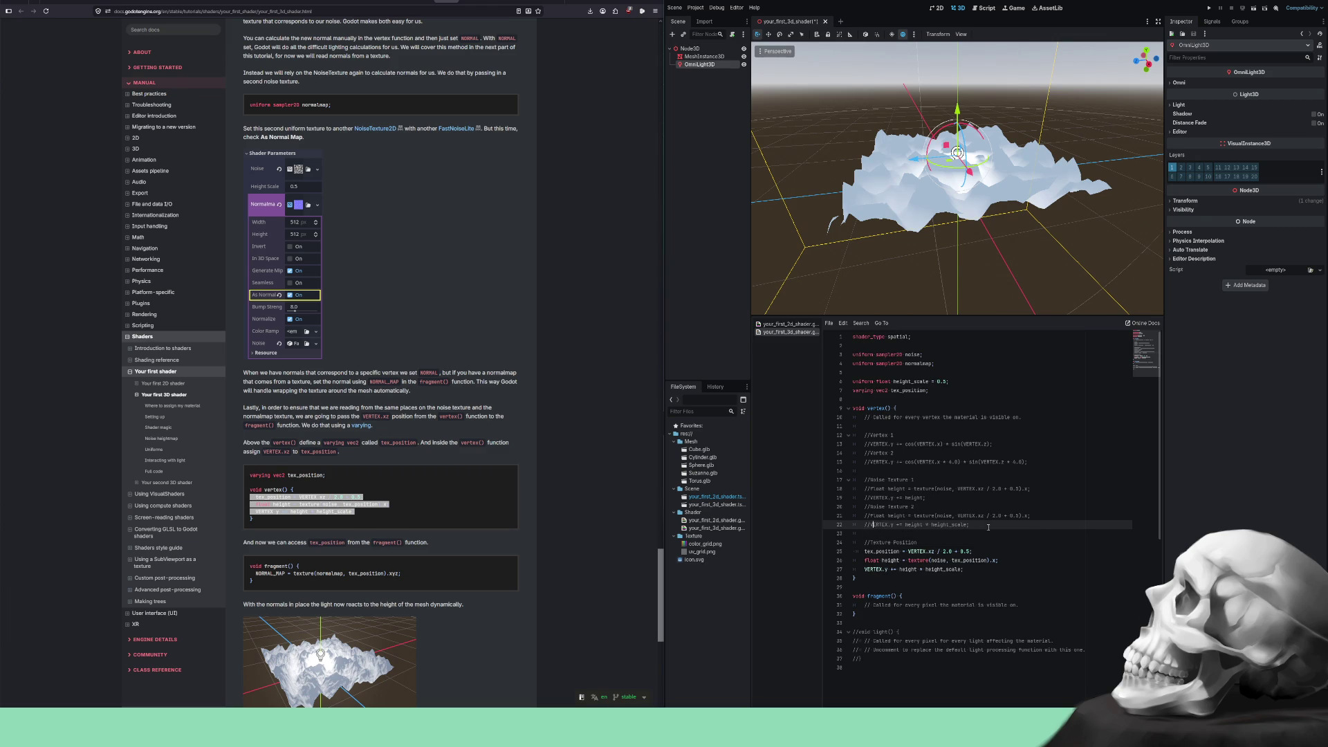
{"action": "key", "text": "Return"}
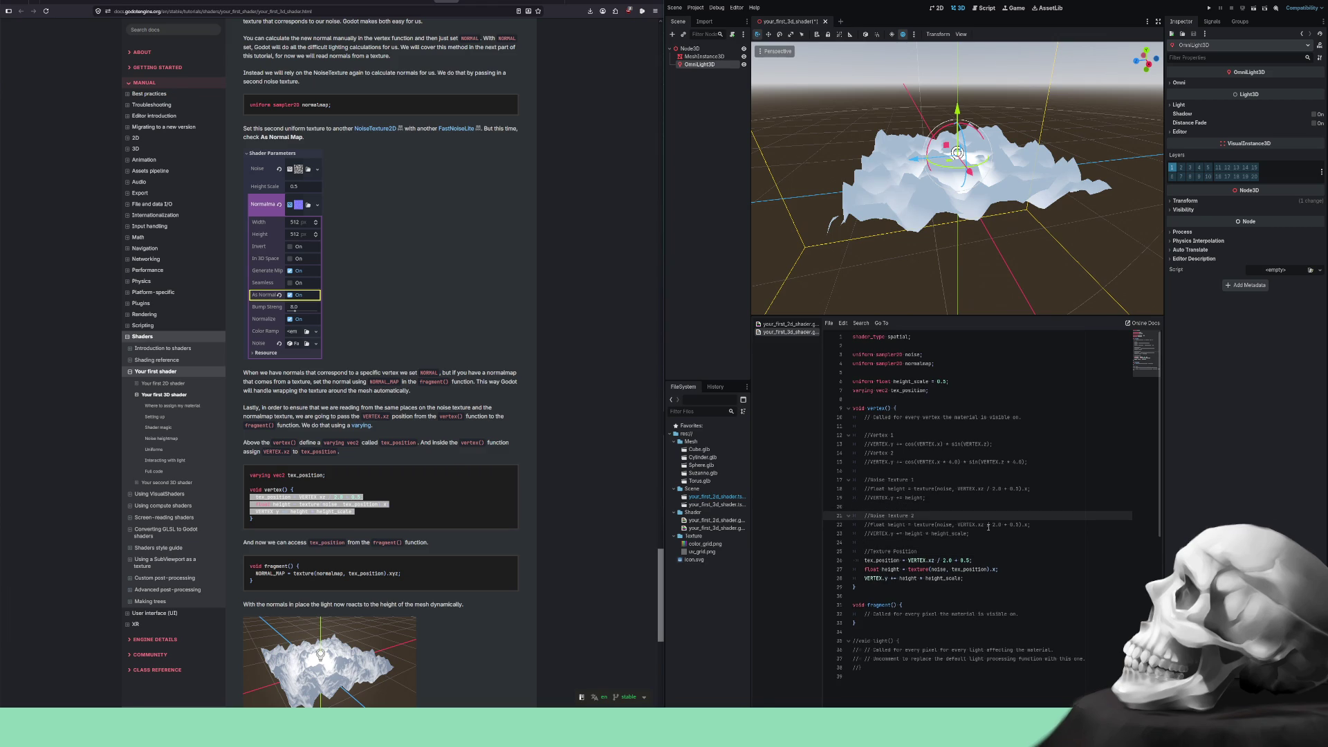
{"action": "key", "text": "Up"}
{"action": "key", "text": "Up"}
{"action": "key", "text": "Up"}
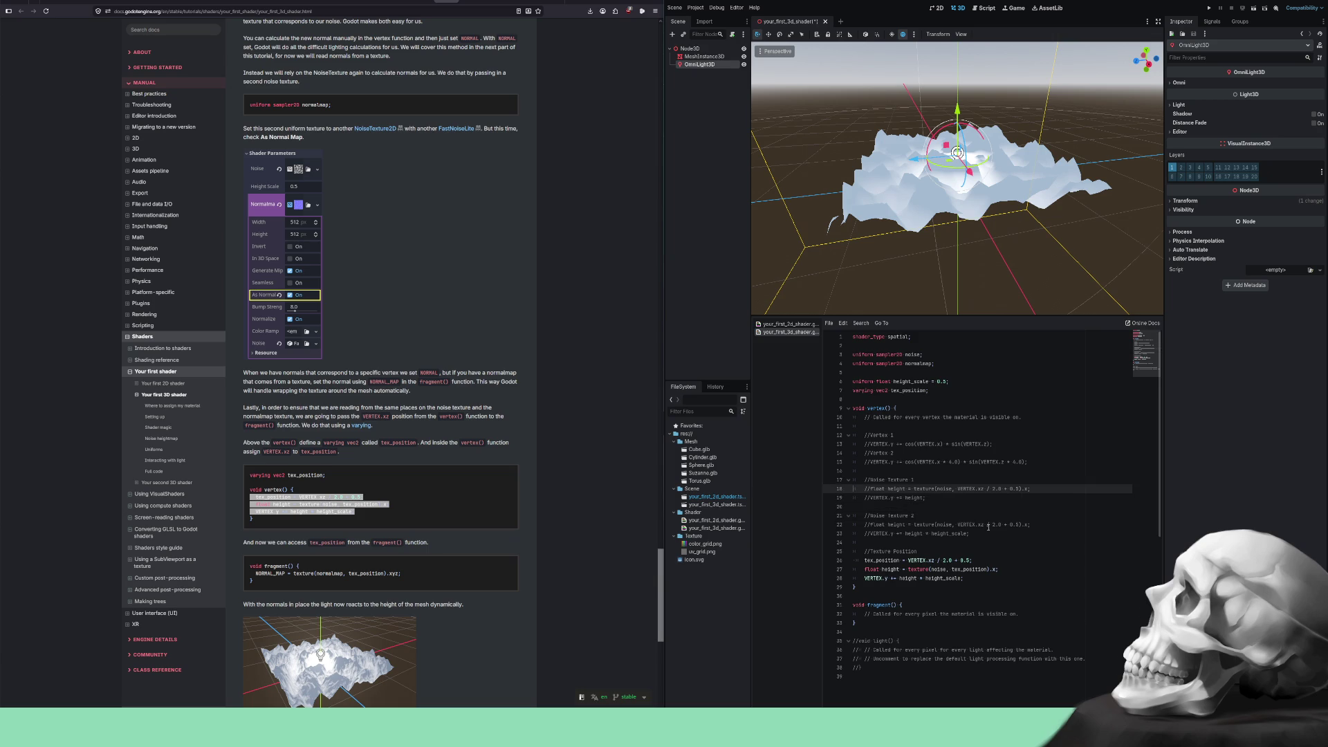
{"action": "key", "text": "Return"}
- Save the shader and select the NORMAL_MAP line in the docs fragment example
{"action": "key", "text": "Down"}
{"action": "key", "text": "Down"}
{"action": "key", "text": "Down"}
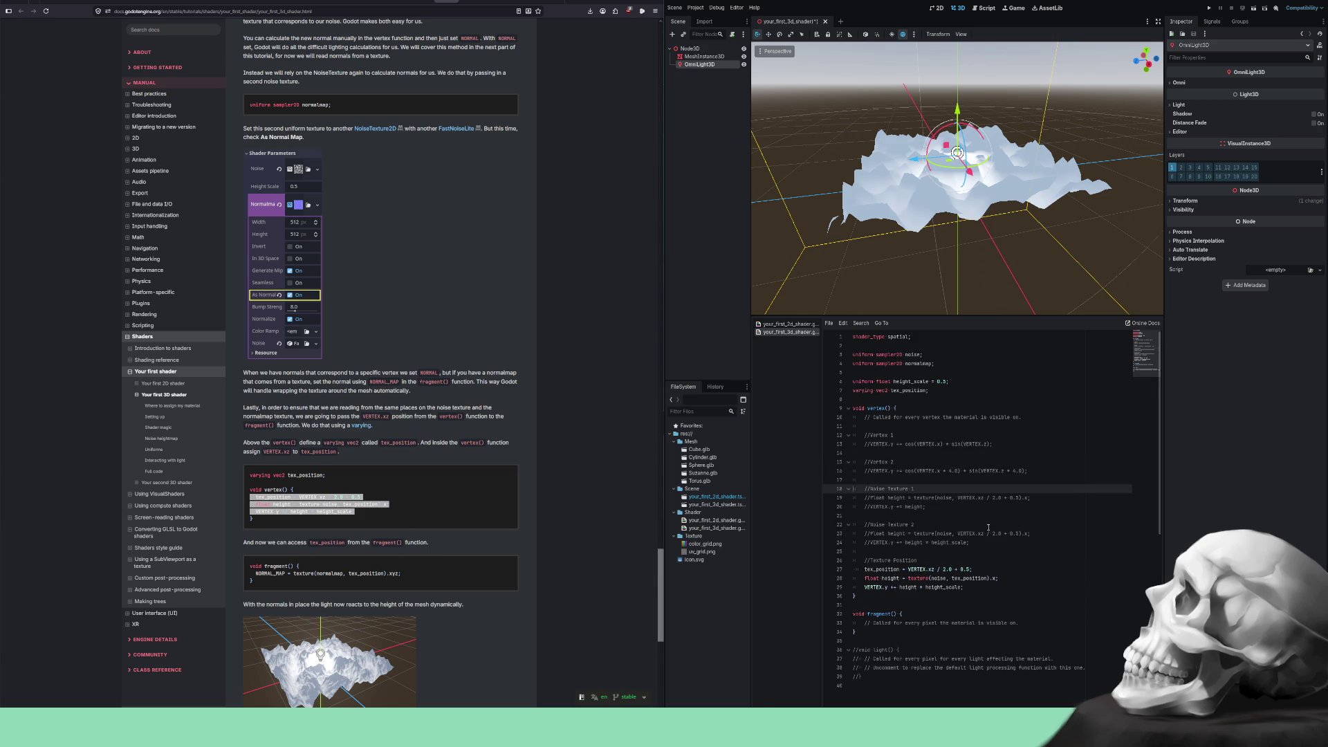
{"action": "key", "text": "Down"}
{"action": "key", "text": "Down"}
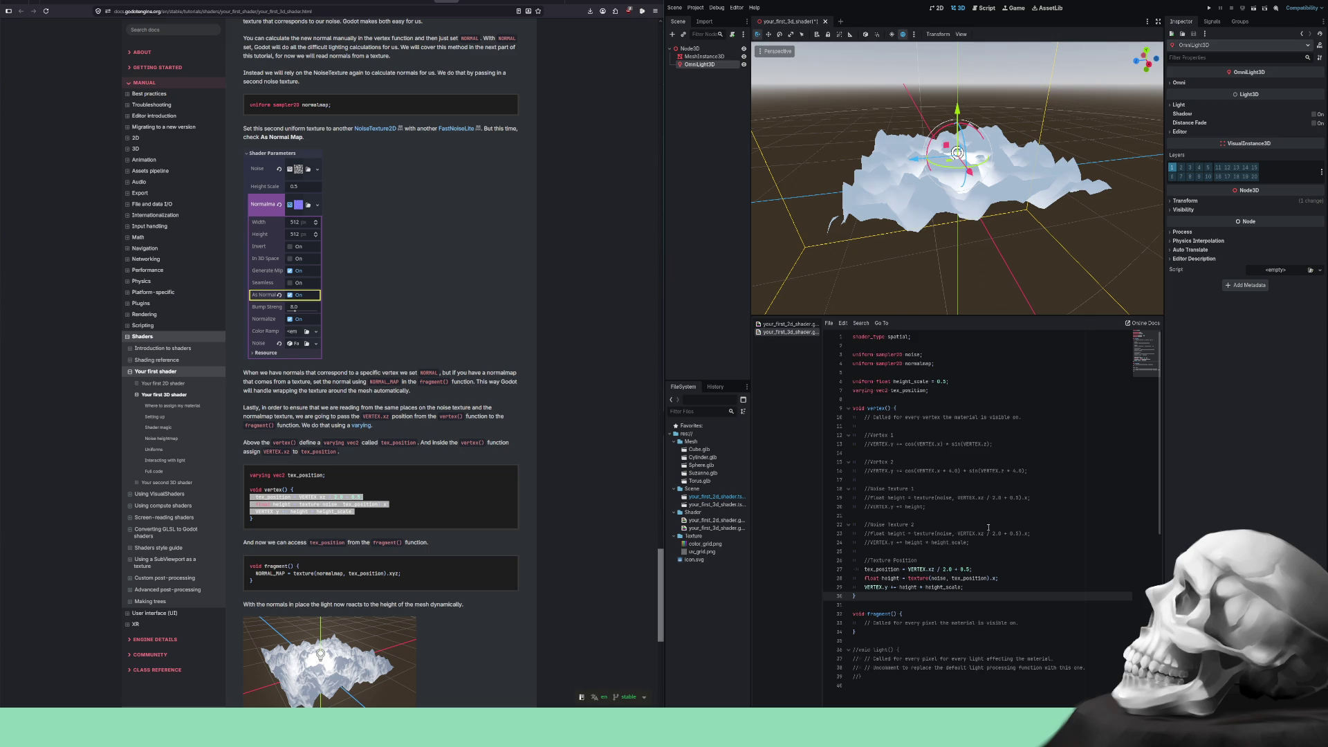
{"action": "key", "text": "ctrl+s"}
{"action": "scroll", "coordinate": [418, 509], "scroll_direction": "down", "scroll_amount": 3}
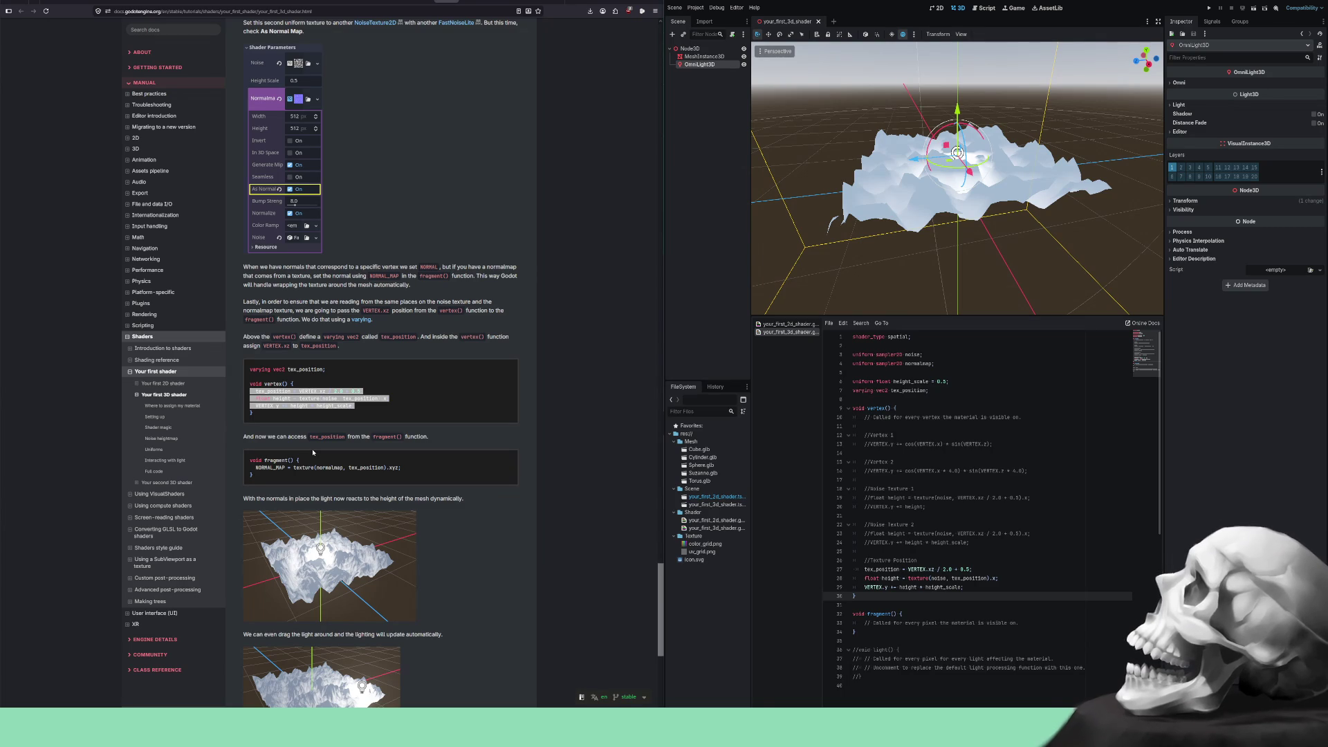
{"action": "left_click_drag", "start_coordinate": [403, 469], "coordinate": [255, 468]}
{"action": "key", "text": "ctrl+c"}
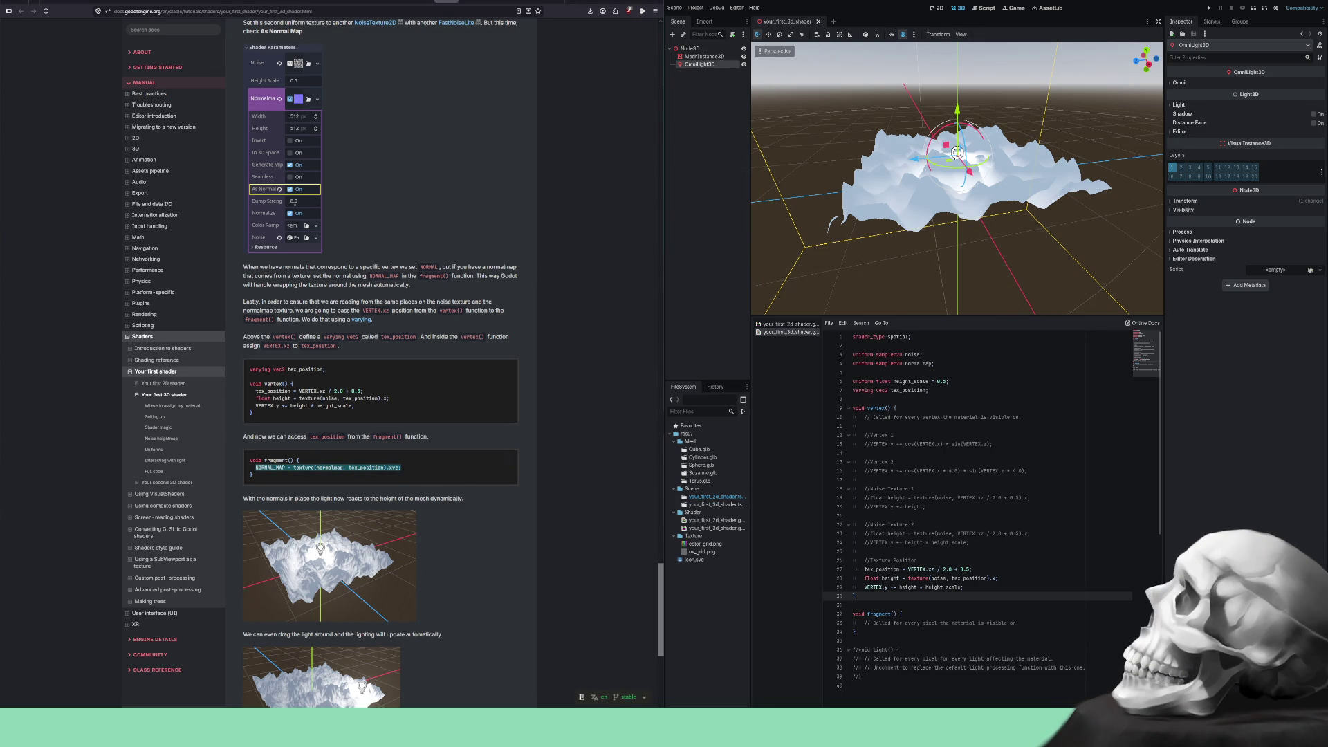
- Paste the NORMAL_MAP line into fragment() under a commented 'Texture Position' label
{"action": "left_click", "coordinate": [1035, 623]}
{"action": "key", "text": "Return"}
{"action": "key", "text": "ctrl+v"}
{"action": "key", "text": "Up"}
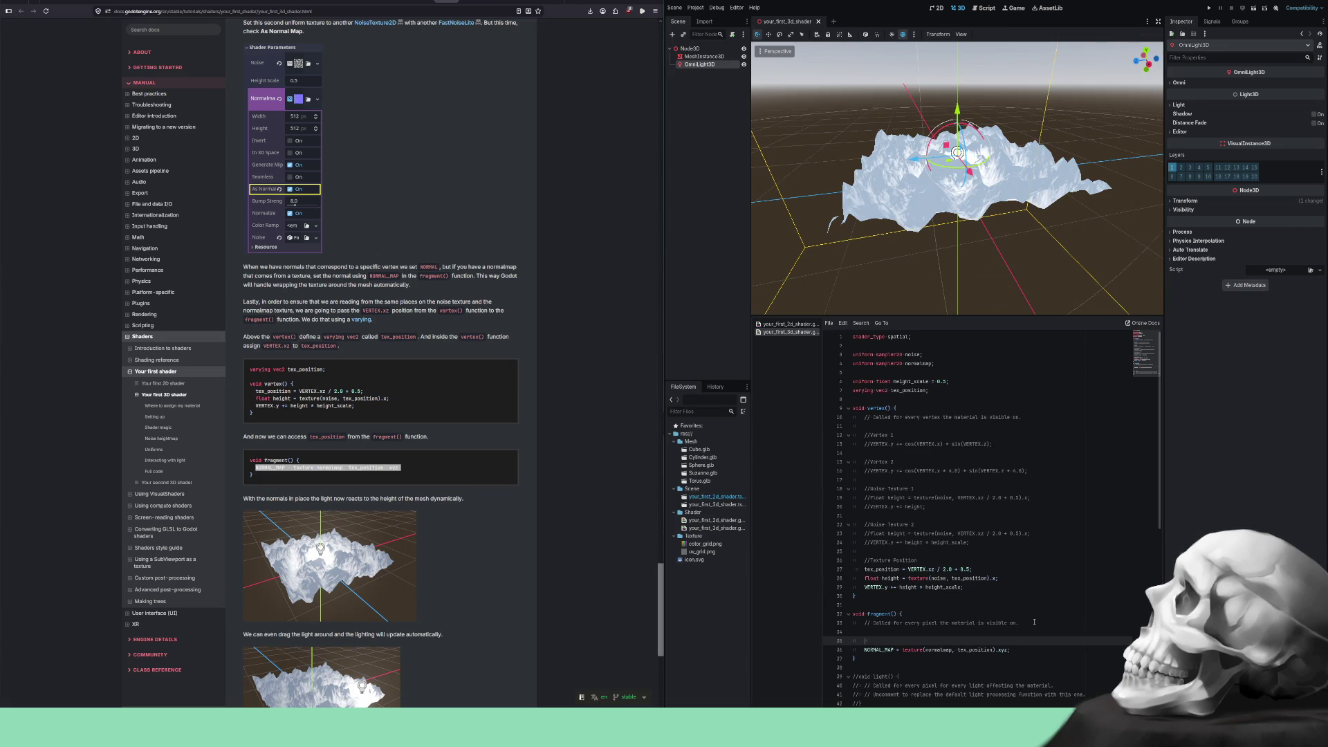
{"action": "type", "text": "textur"}
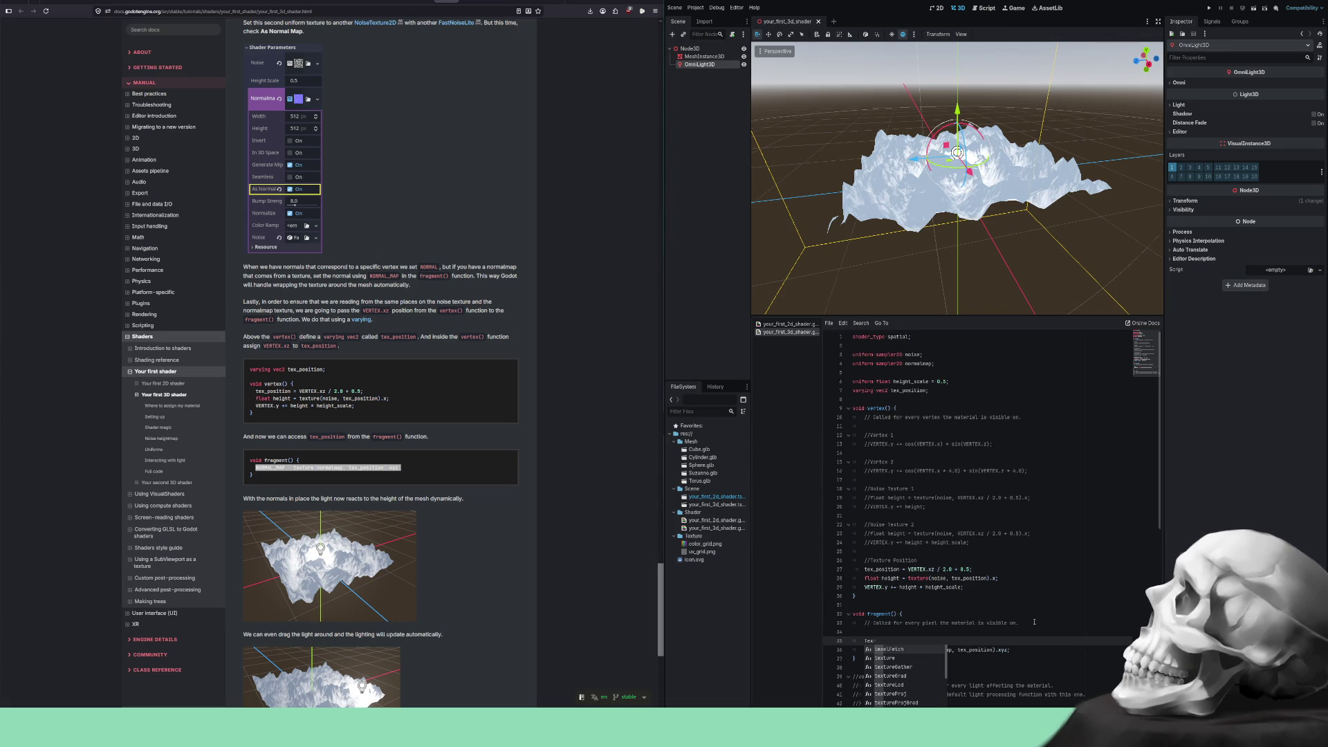
{"action": "type", "text": " Position"}
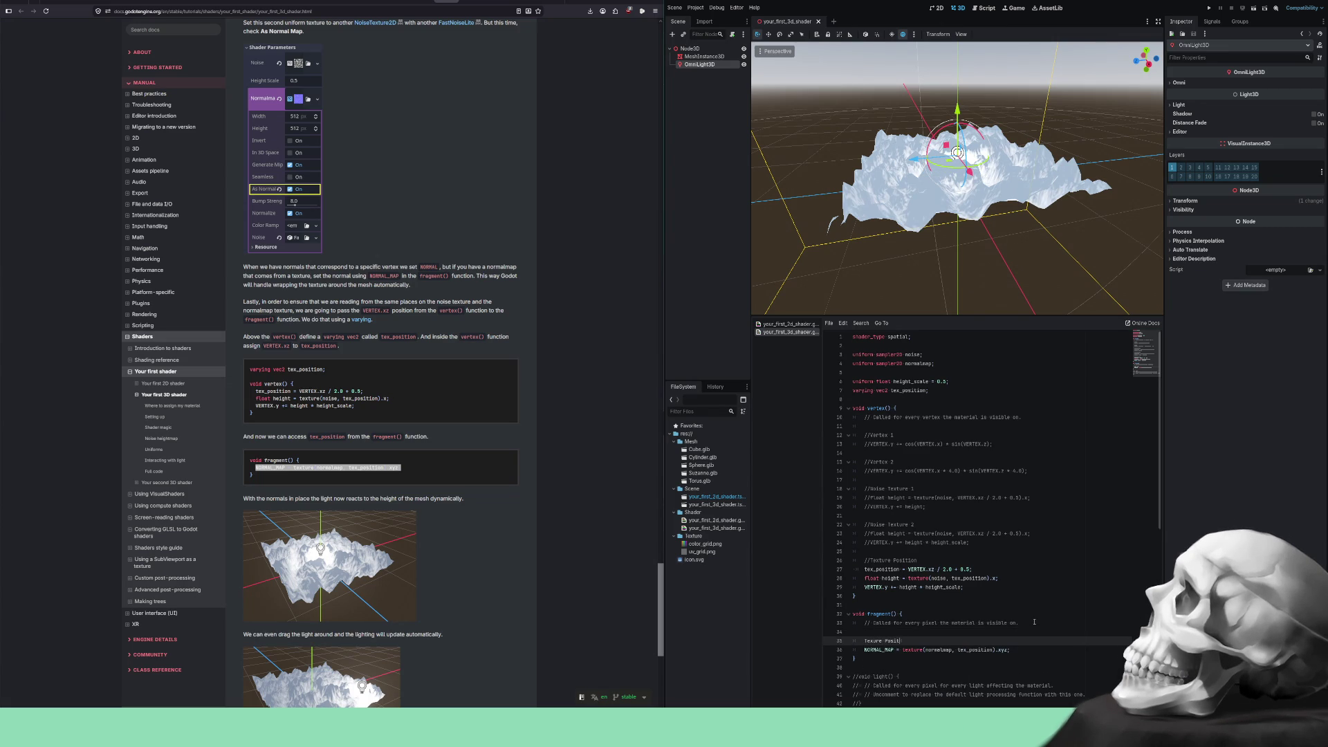
{"action": "key", "text": "ctrl+k"}
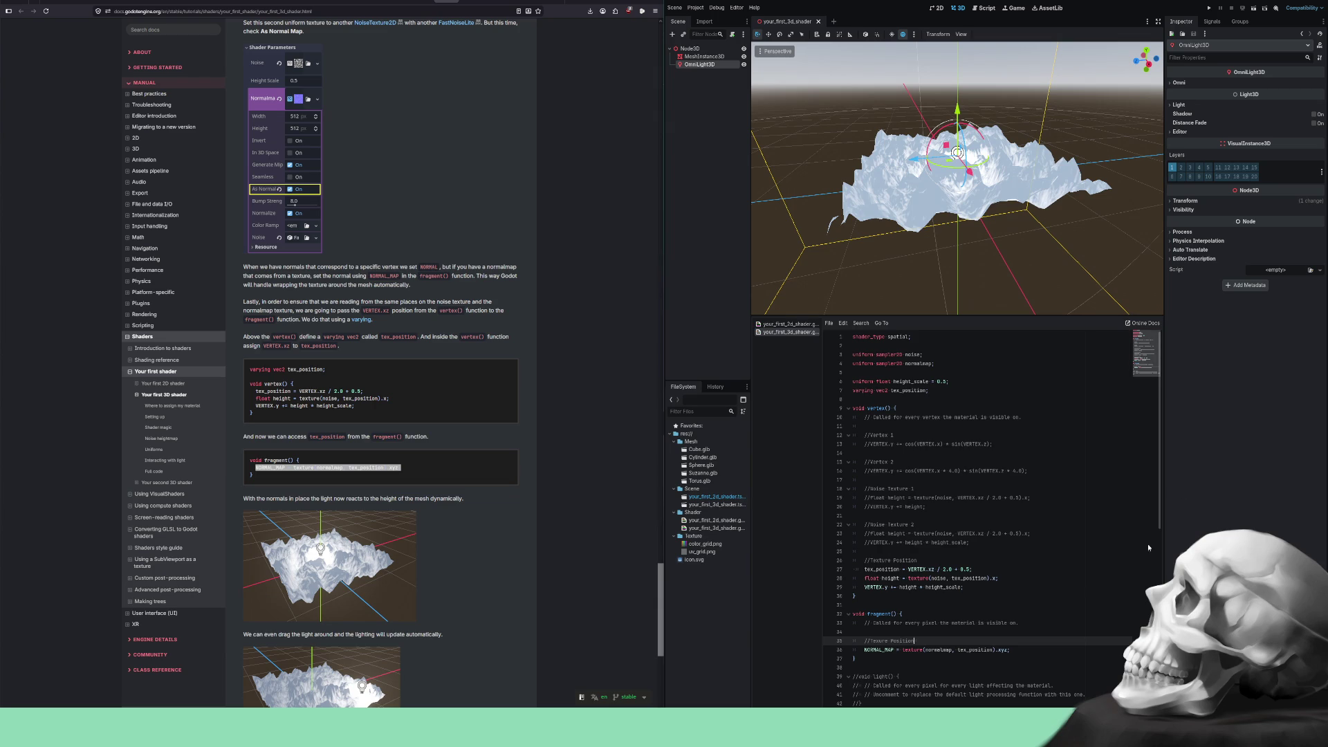
{"action": "scroll", "coordinate": [1030, 221], "scroll_direction": "up", "scroll_amount": 8}
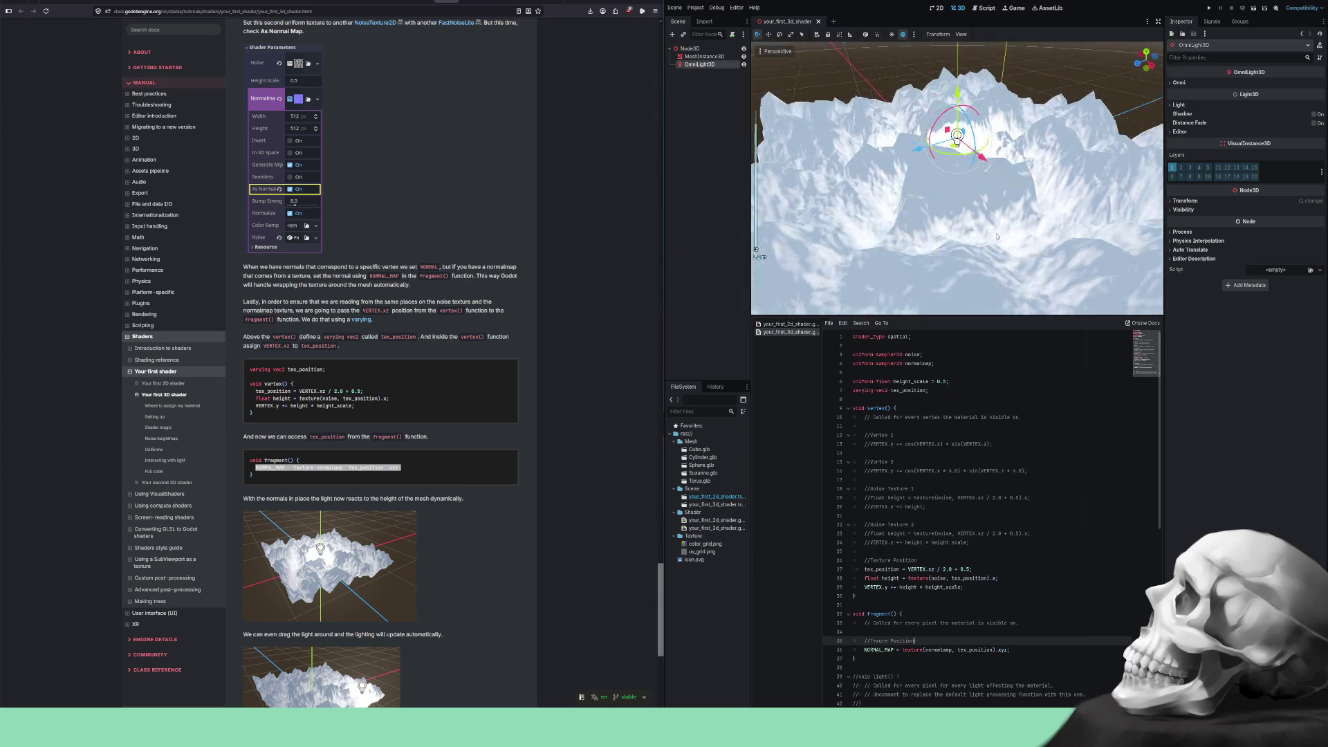
{"action": "left_click_drag", "start_coordinate": [997, 236], "coordinate": [1121, 248]}
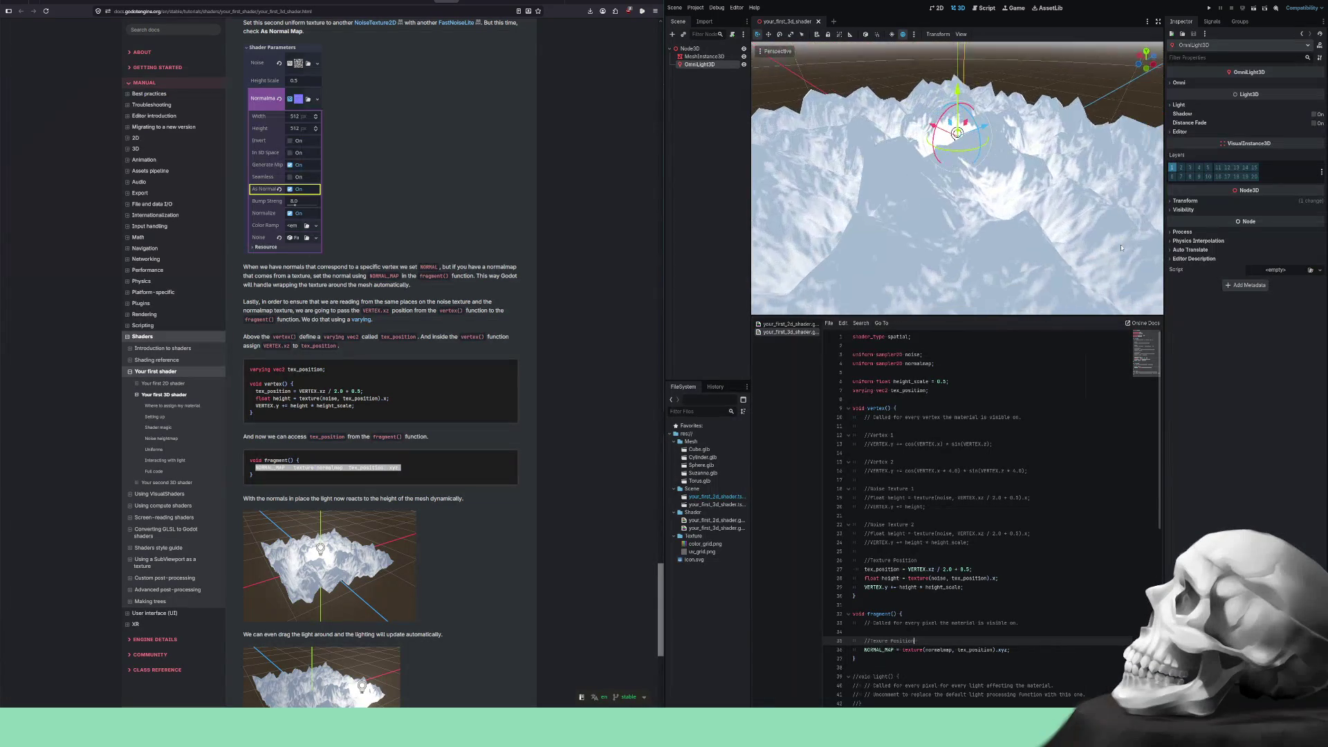
- Lower the camera to a more horizontal terrain view and highlight the docs sentence on normals and lighting
{"action": "scroll", "coordinate": [931, 211], "scroll_direction": "down", "scroll_amount": 5}
{"action": "mouse_move", "coordinate": [931, 212]}
{"action": "left_mouse_down"}
{"action": "mouse_move", "coordinate": [1017, 91]}
{"action": "mouse_move", "coordinate": [961, 103]}
{"action": "mouse_move", "coordinate": [970, 92]}
{"action": "mouse_move", "coordinate": [982, 108]}
{"action": "mouse_move", "coordinate": [982, 94]}
{"action": "mouse_move", "coordinate": [1050, 256]}
{"action": "mouse_move", "coordinate": [1024, 223]}
{"action": "left_mouse_up"}
{"action": "scroll", "coordinate": [877, 527], "scroll_direction": "down", "scroll_amount": 4}
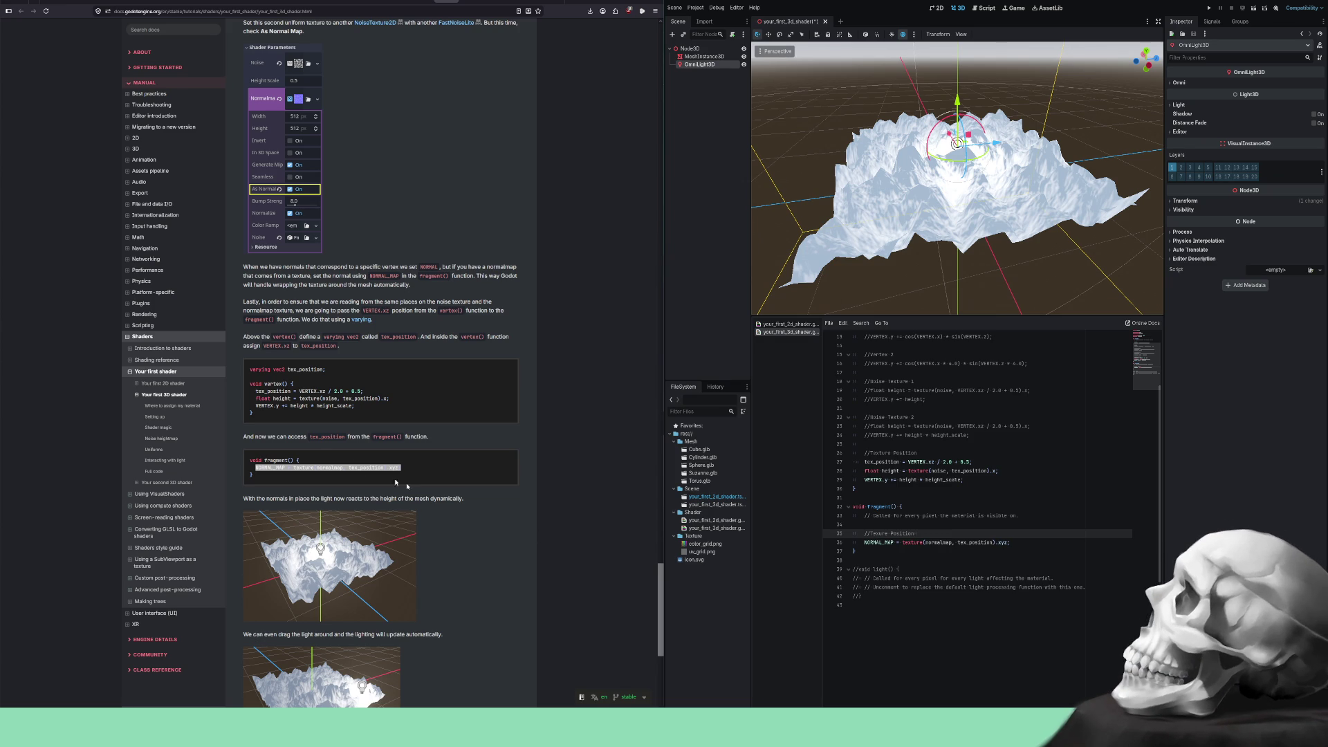
{"action": "left_click_drag", "start_coordinate": [274, 499], "coordinate": [334, 499]}
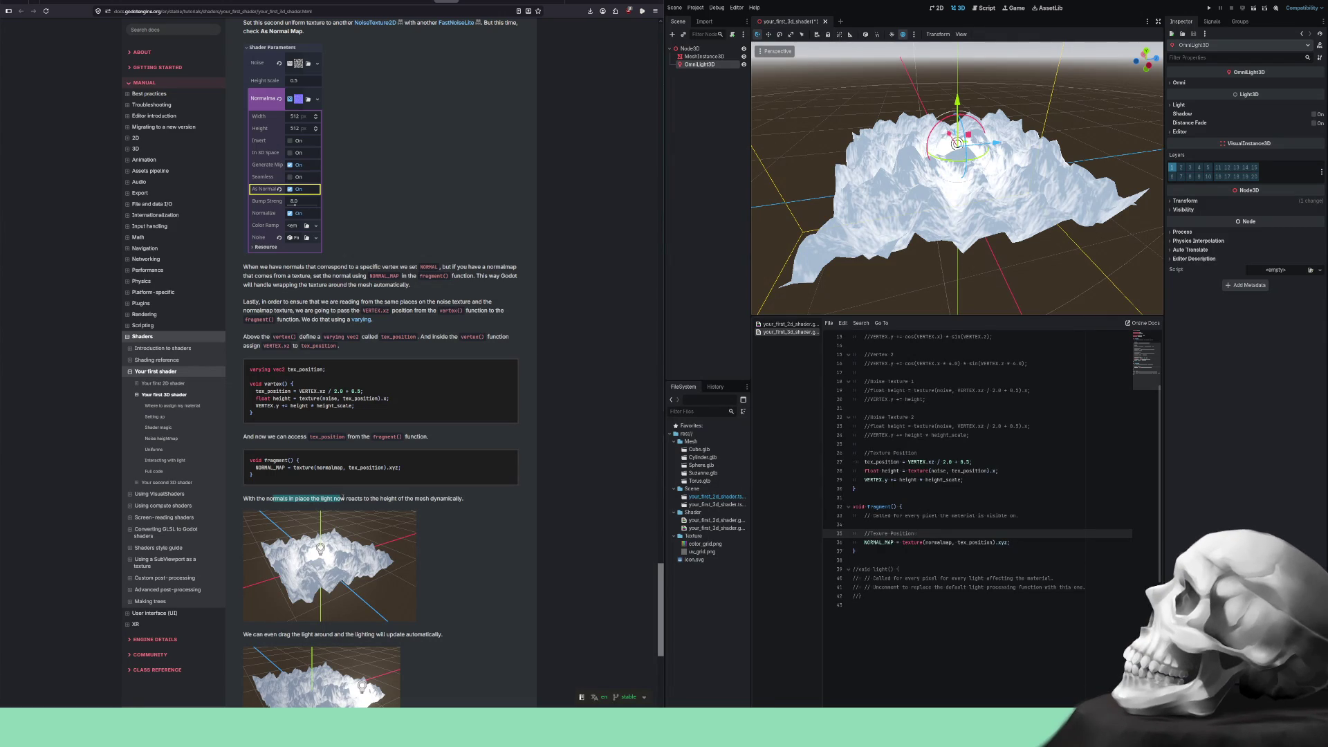
- Highlight the phrase about lighting reacting to mesh height, then scroll to the Full code section
{"action": "left_click", "coordinate": [367, 506]}
{"action": "left_click_drag", "start_coordinate": [380, 499], "coordinate": [460, 507]}
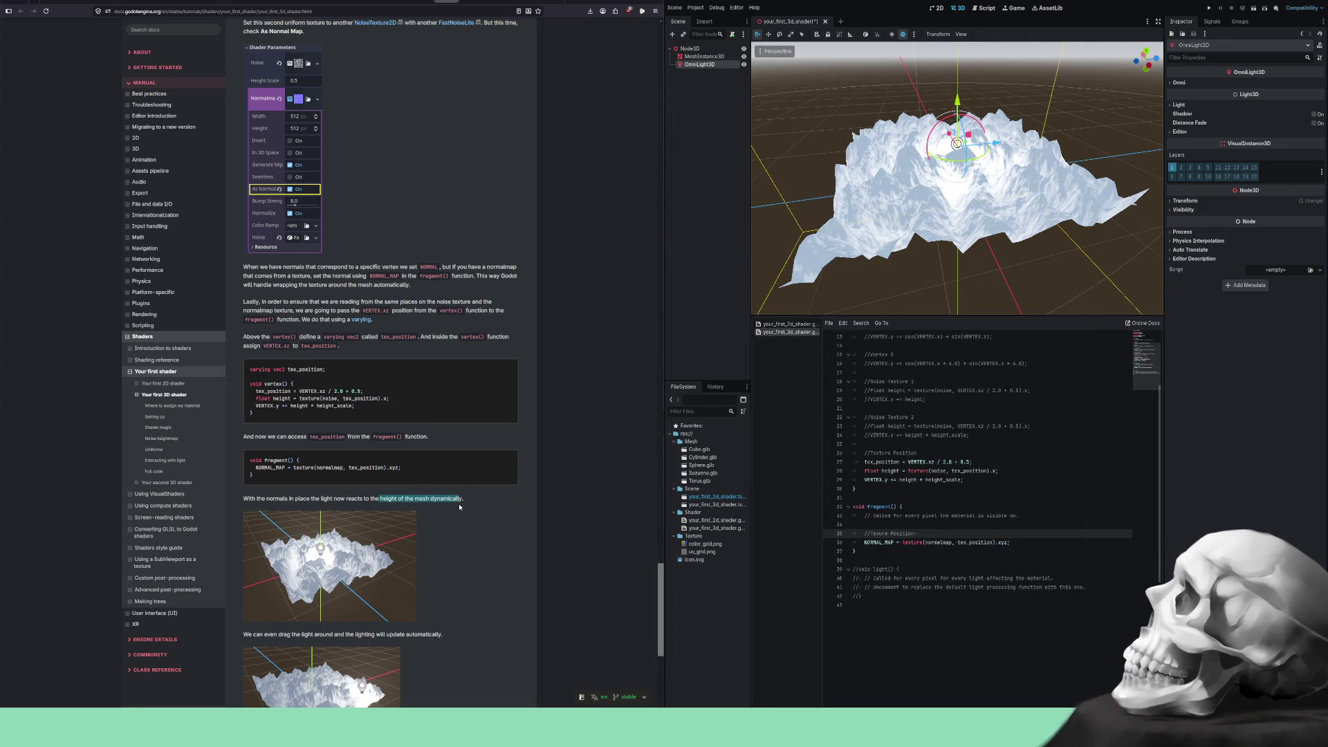
{"action": "scroll", "coordinate": [460, 507], "scroll_direction": "down", "scroll_amount": 2}
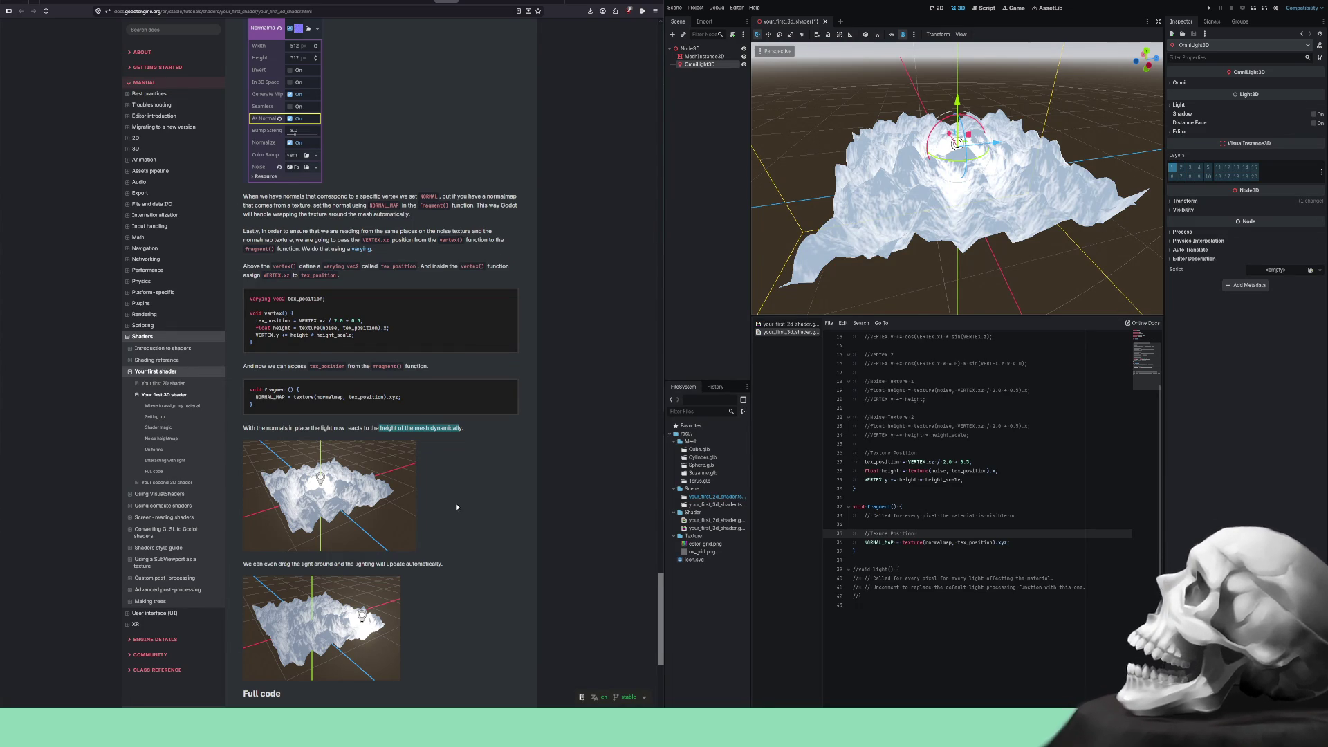
{"action": "scroll", "coordinate": [457, 507], "scroll_direction": "down", "scroll_amount": 1}
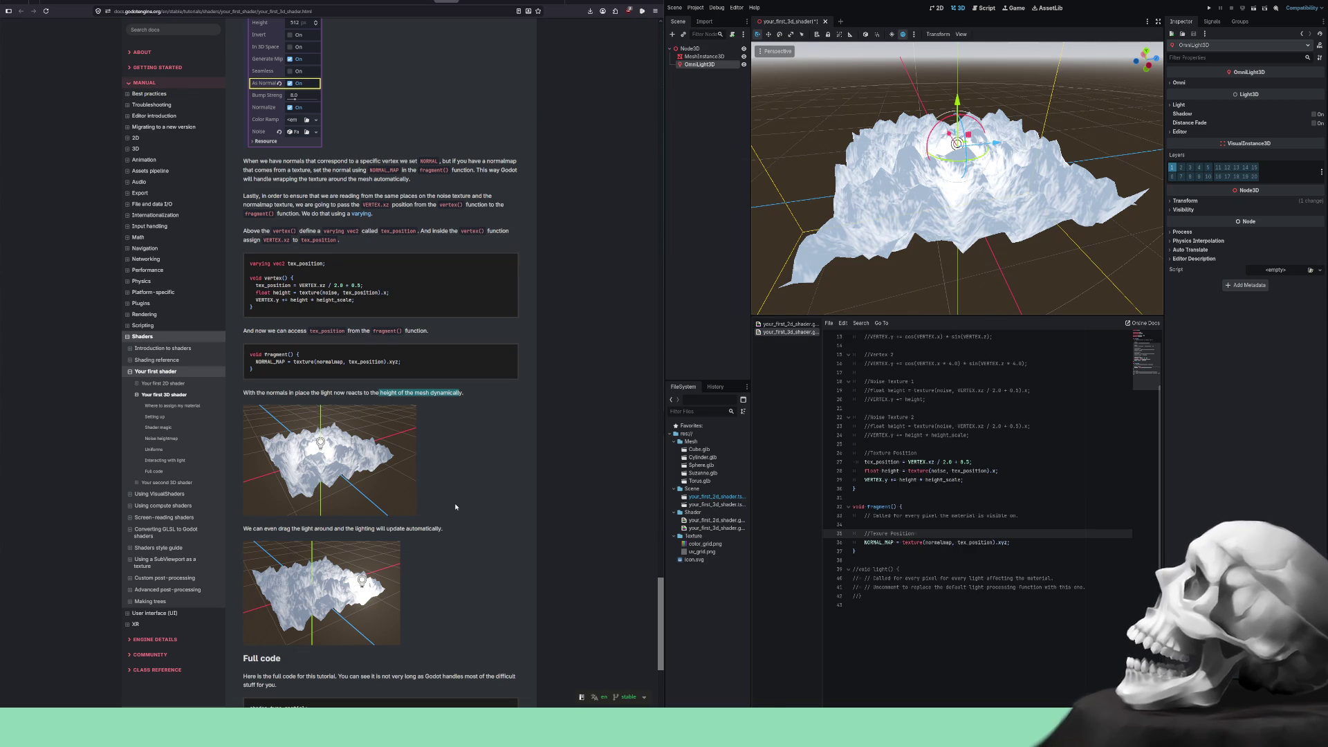
{"action": "scroll", "coordinate": [971, 211], "scroll_direction": "up", "scroll_amount": 5}
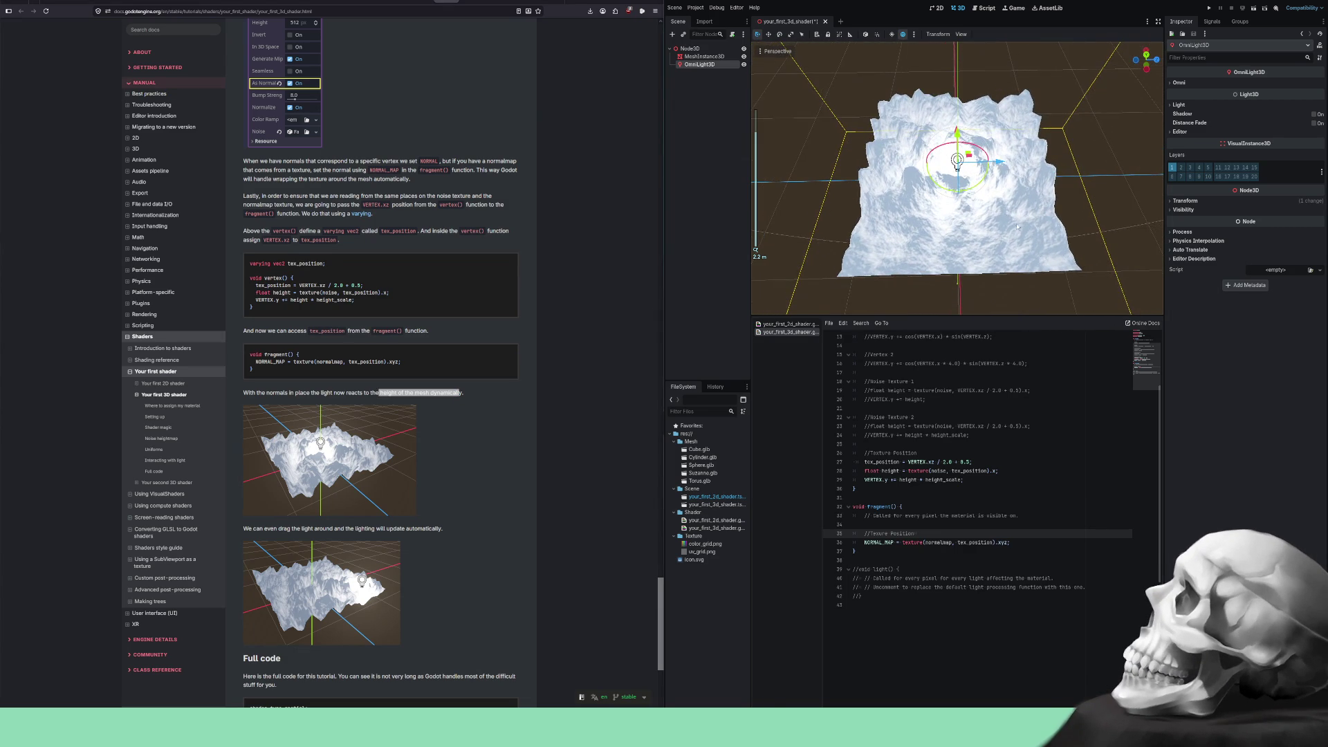
{"action": "mouse_move", "coordinate": [1017, 226]}
{"action": "left_mouse_down"}
{"action": "mouse_move", "coordinate": [967, 178]}
{"action": "mouse_move", "coordinate": [910, 213]}
{"action": "mouse_move", "coordinate": [996, 194]}
{"action": "mouse_move", "coordinate": [1003, 173]}
{"action": "mouse_move", "coordinate": [948, 191]}
{"action": "left_mouse_up"}
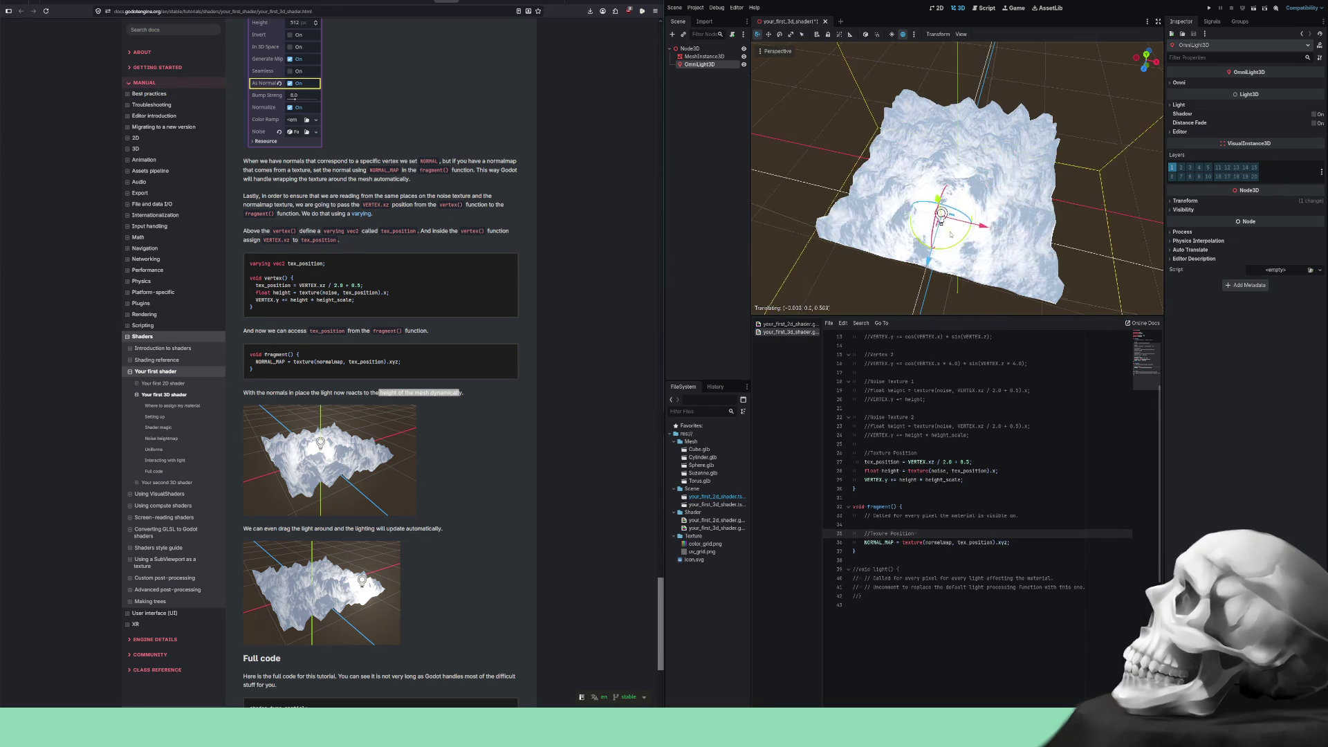
- Drag the OmniLight3D right, down and to the upper right over the terrain, then undo the last move
{"action": "mouse_move", "coordinate": [927, 200]}
{"action": "left_mouse_down"}
{"action": "mouse_move", "coordinate": [924, 232]}
{"action": "mouse_move", "coordinate": [896, 135]}
{"action": "mouse_move", "coordinate": [982, 149]}
{"action": "mouse_move", "coordinate": [1029, 206]}
{"action": "left_mouse_up"}
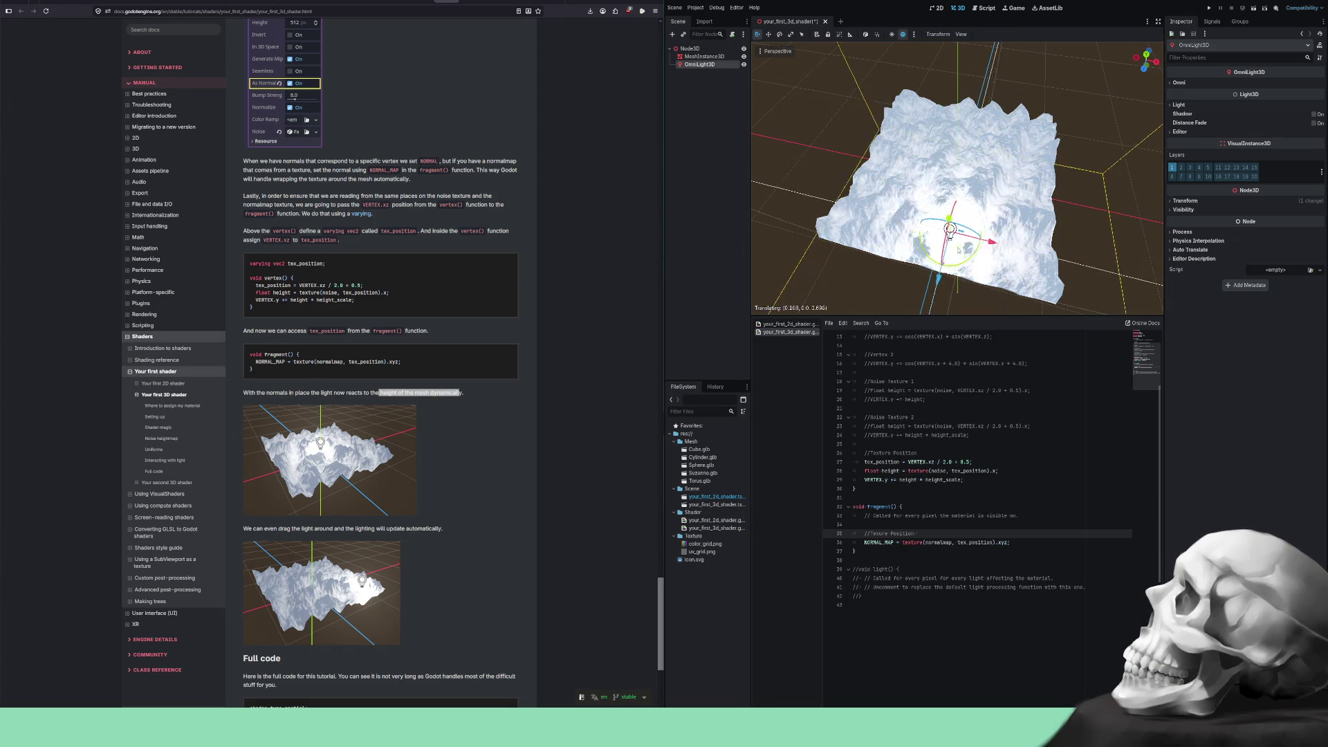
{"action": "mouse_move", "coordinate": [909, 209]}
{"action": "left_mouse_down"}
{"action": "mouse_move", "coordinate": [944, 183]}
{"action": "mouse_move", "coordinate": [989, 220]}
{"action": "mouse_move", "coordinate": [995, 248]}
{"action": "left_mouse_up"}
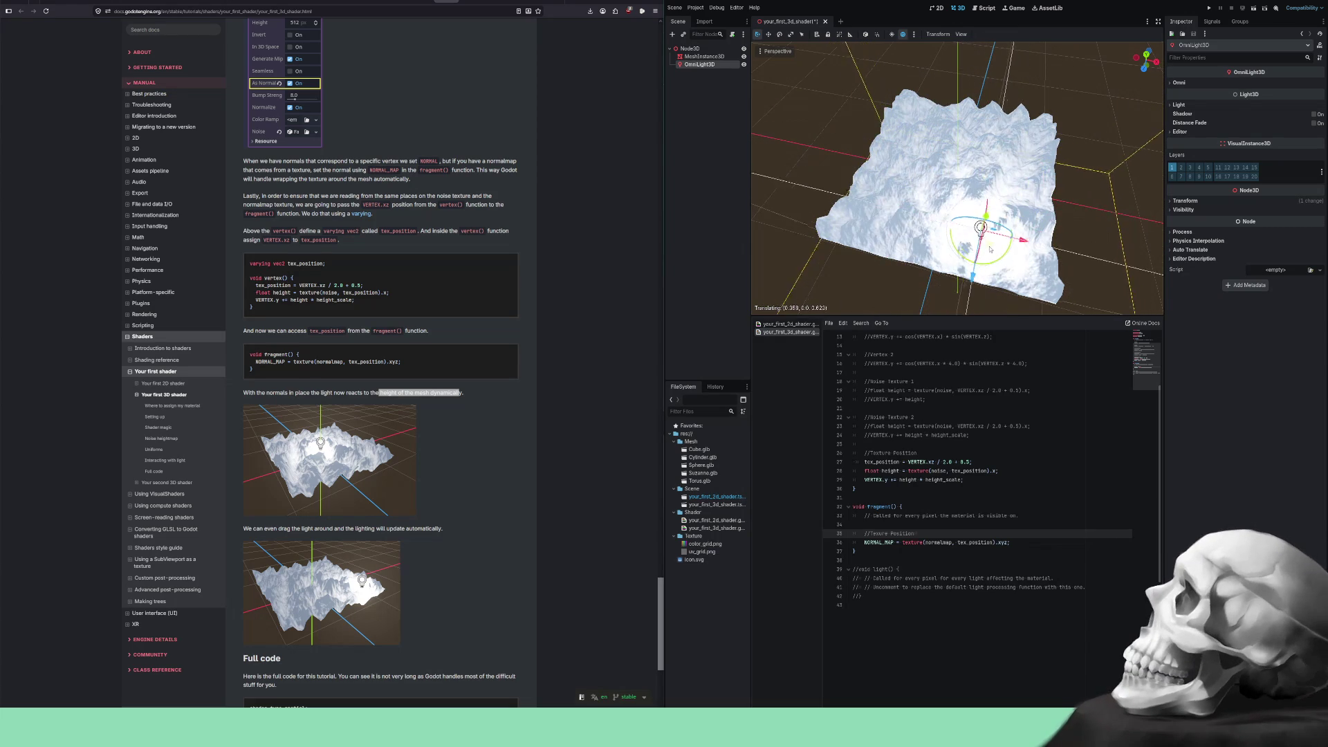
{"action": "left_click_drag", "start_coordinate": [1002, 174], "coordinate": [1006, 238]}
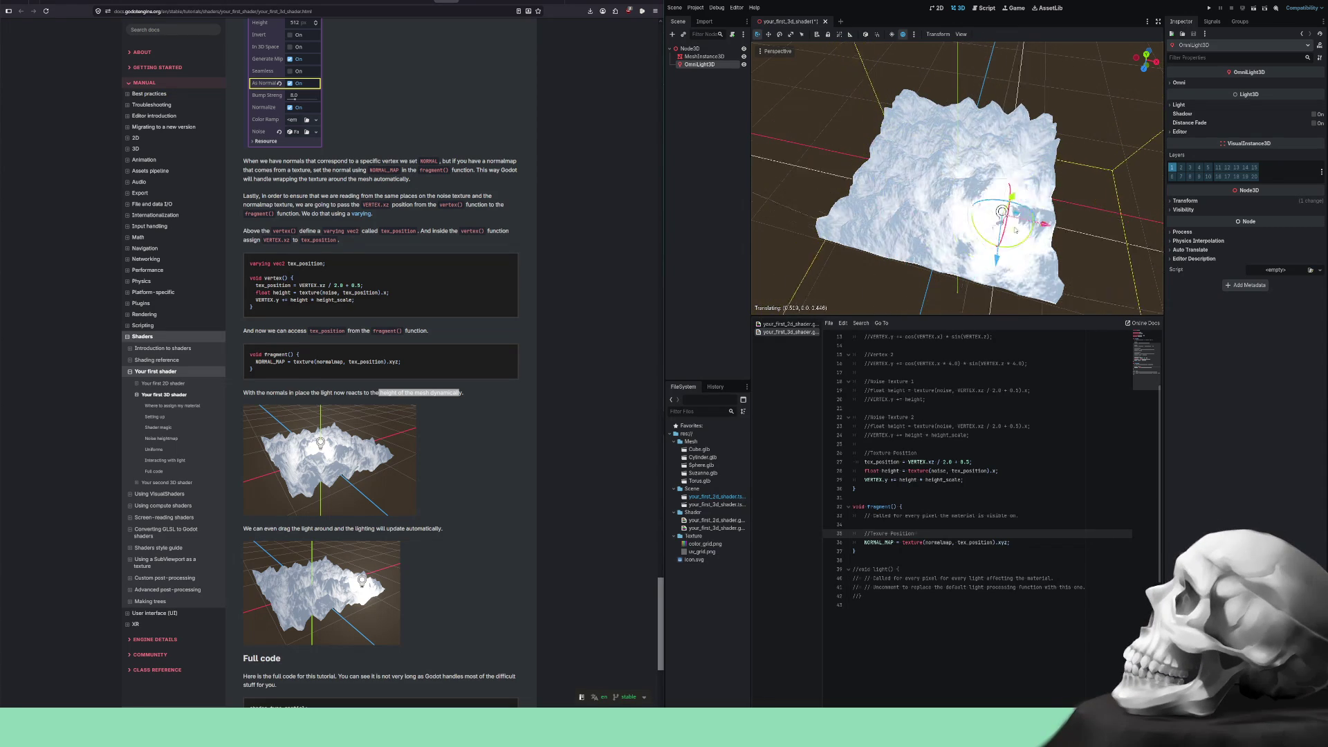
{"action": "left_click_drag", "start_coordinate": [914, 214], "coordinate": [923, 232]}
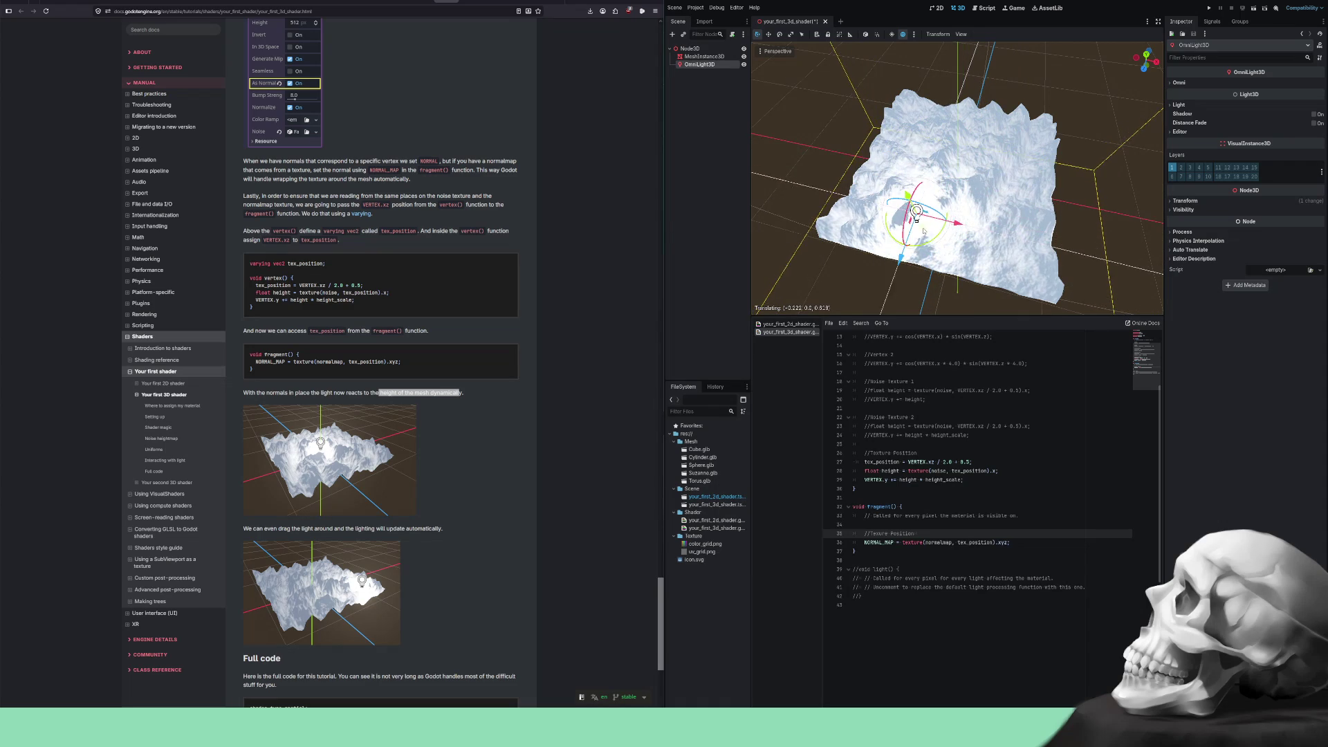
{"action": "mouse_move", "coordinate": [937, 156]}
{"action": "left_mouse_down"}
{"action": "mouse_move", "coordinate": [934, 221]}
{"action": "mouse_move", "coordinate": [943, 102]}
{"action": "mouse_move", "coordinate": [1027, 149]}
{"action": "mouse_move", "coordinate": [1009, 228]}
{"action": "mouse_move", "coordinate": [944, 223]}
{"action": "mouse_move", "coordinate": [938, 153]}
{"action": "mouse_move", "coordinate": [1022, 135]}
{"action": "mouse_move", "coordinate": [1029, 222]}
{"action": "mouse_move", "coordinate": [960, 235]}
{"action": "mouse_move", "coordinate": [965, 173]}
{"action": "mouse_move", "coordinate": [1004, 199]}
{"action": "left_mouse_up"}
{"action": "key", "text": "ctrl+z"}
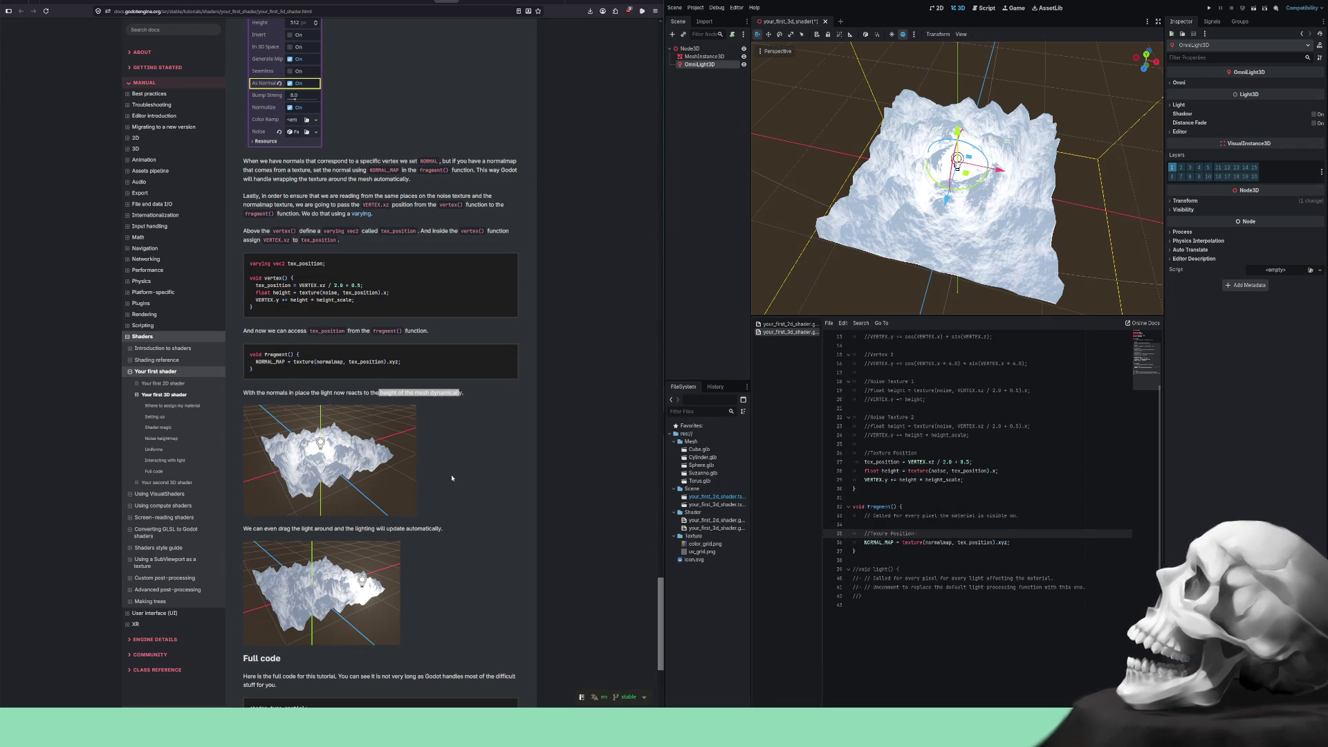
{"action": "scroll", "coordinate": [449, 473], "scroll_direction": "down", "scroll_amount": 3}
- Scroll through the Full code listing, highlight the vertex shader basics sentence, and continue into user notes
{"action": "scroll", "coordinate": [448, 472], "scroll_direction": "down", "scroll_amount": 3}
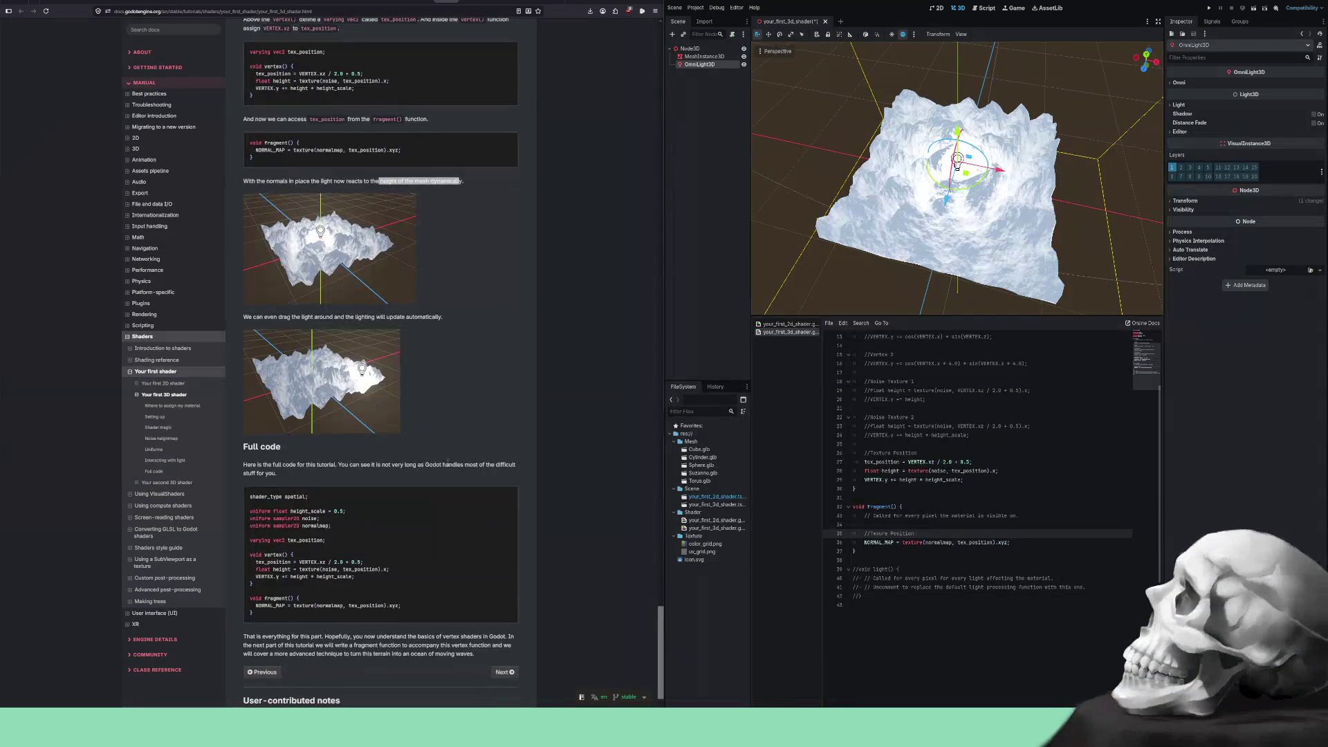
{"action": "scroll", "coordinate": [448, 451], "scroll_direction": "down", "scroll_amount": 1}
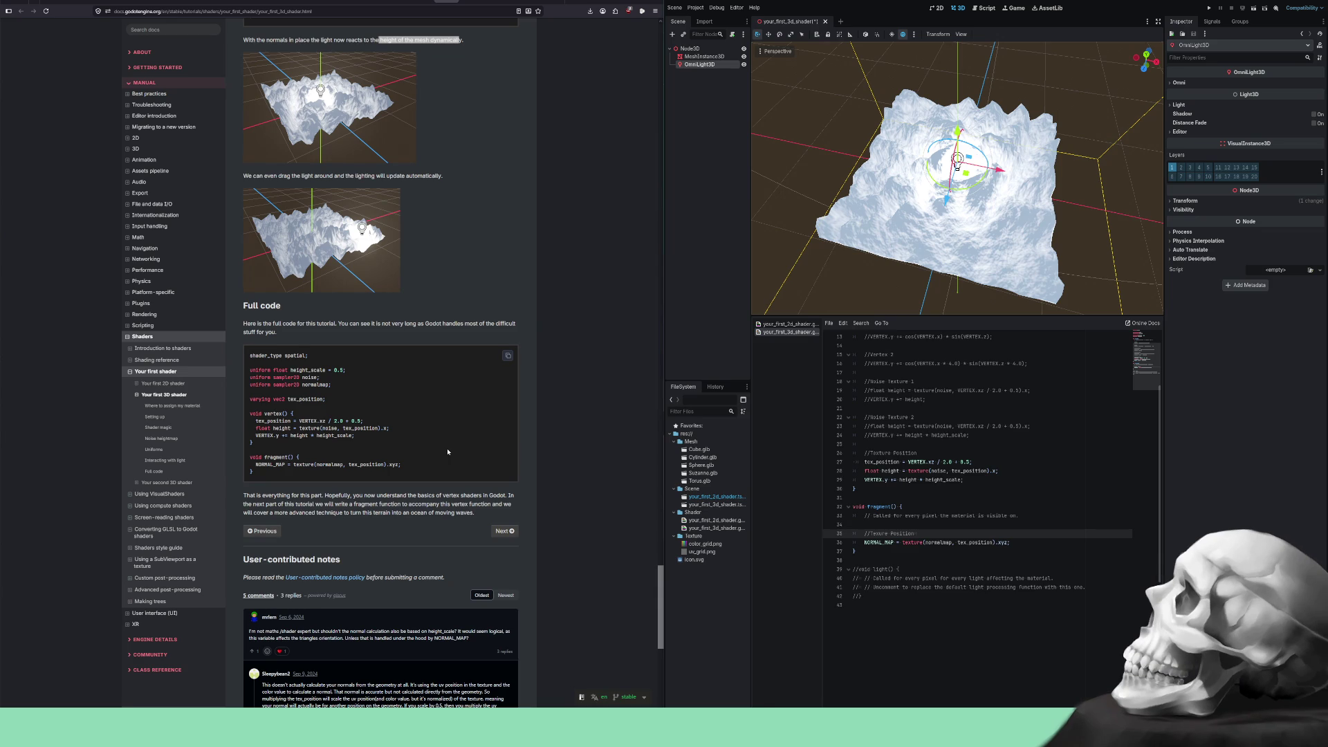
{"action": "scroll", "coordinate": [445, 462], "scroll_direction": "down", "scroll_amount": 1}
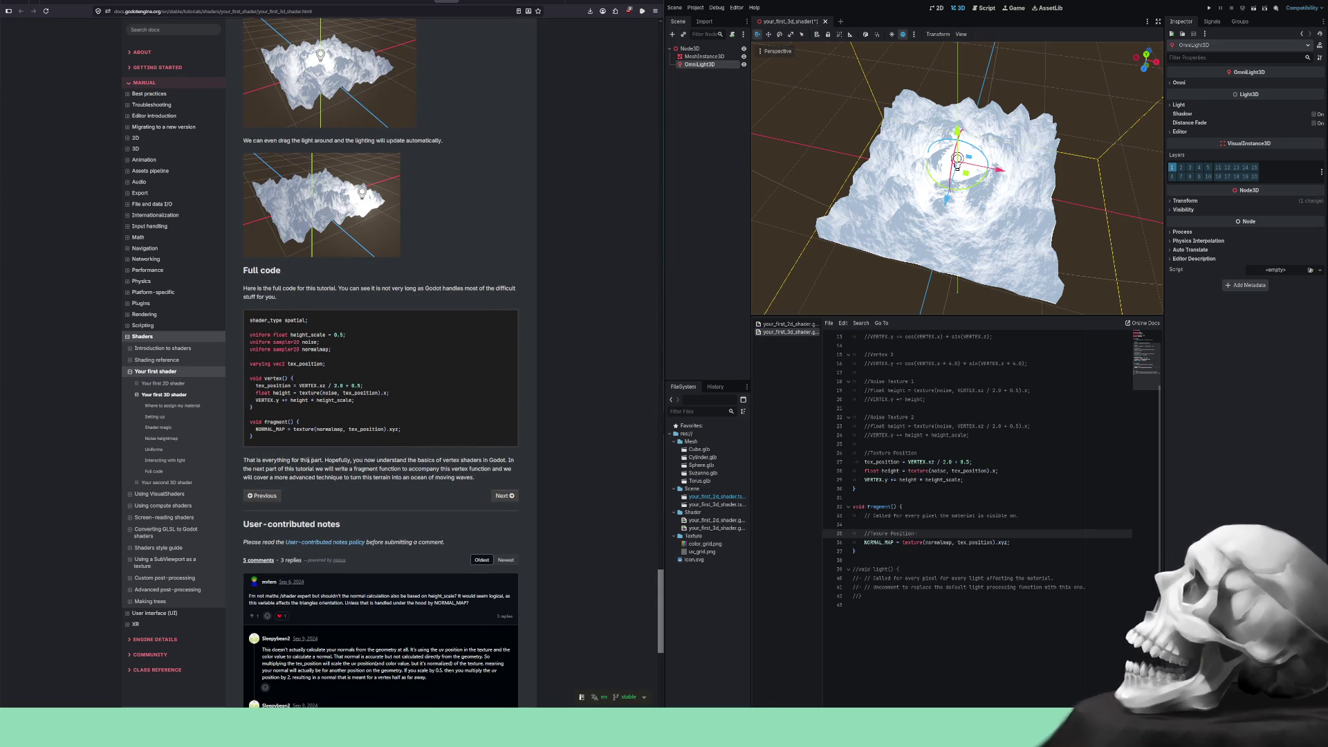
{"action": "left_click_drag", "start_coordinate": [346, 460], "coordinate": [487, 460]}
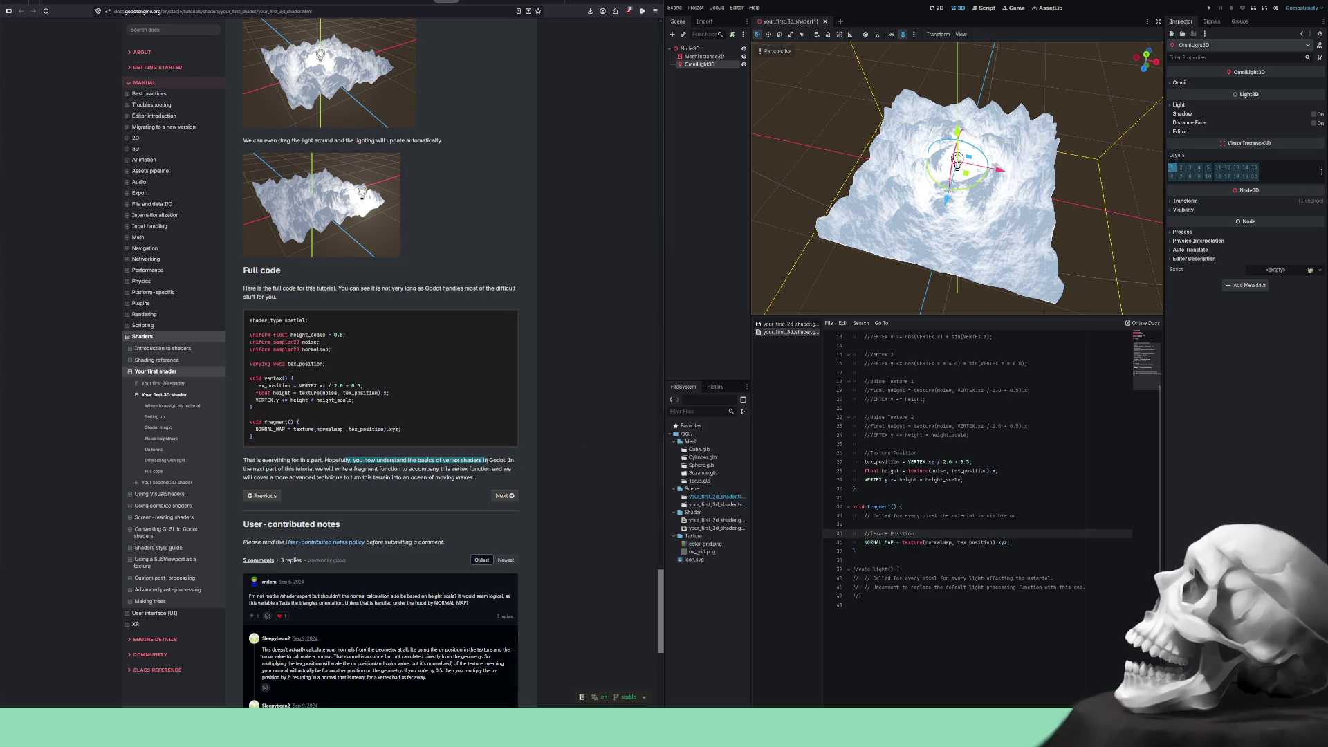
{"action": "scroll", "coordinate": [430, 474], "scroll_direction": "down", "scroll_amount": 2}
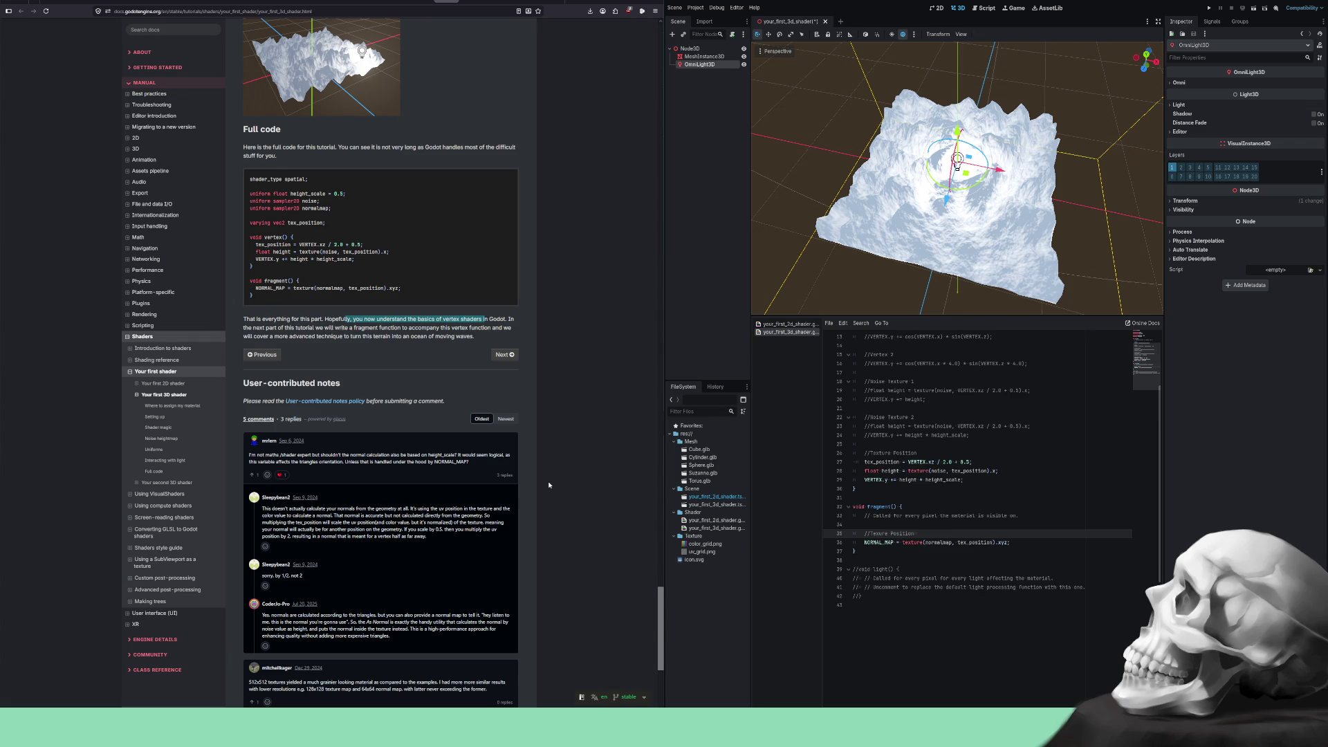
- Return to the top of the docs and switch to the 'Your second 3D shader' tutorial page
{"action": "scroll", "coordinate": [547, 487], "scroll_direction": "down", "scroll_amount": 5}
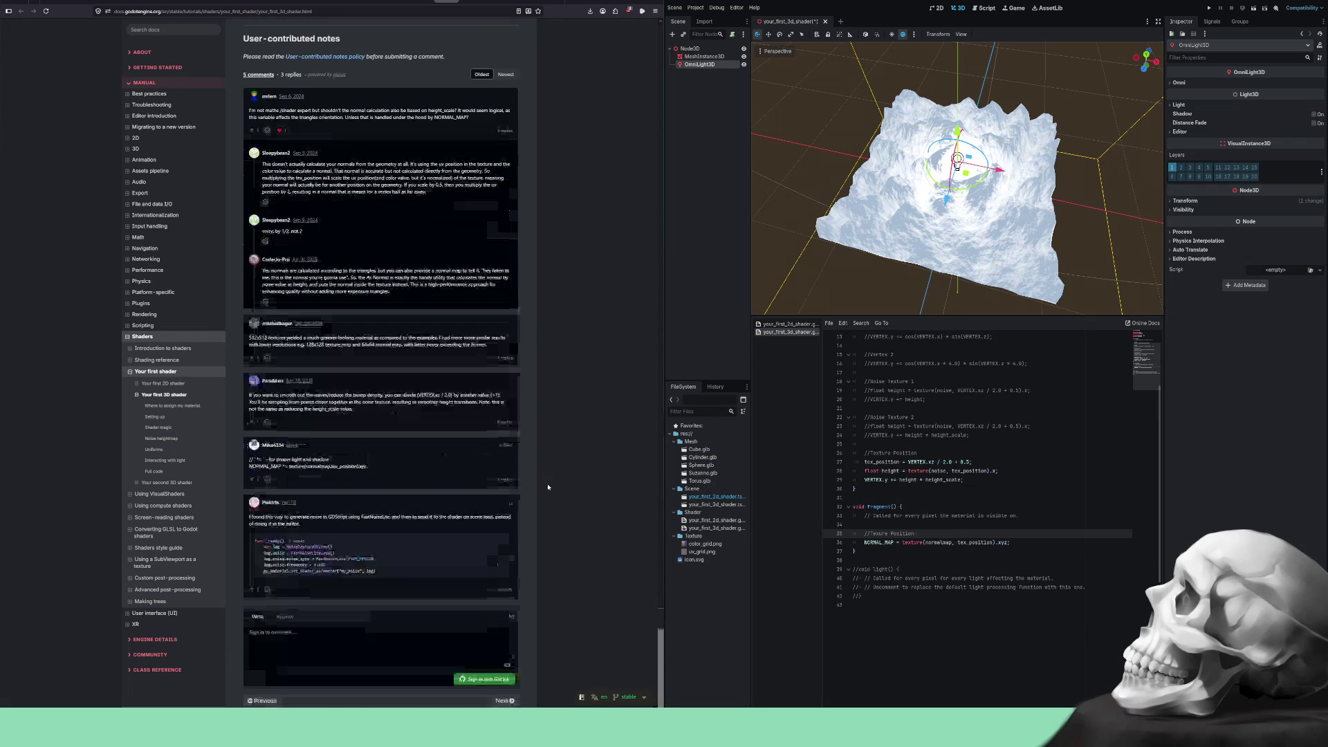
{"action": "scroll", "coordinate": [546, 488], "scroll_direction": "up", "scroll_amount": 15}
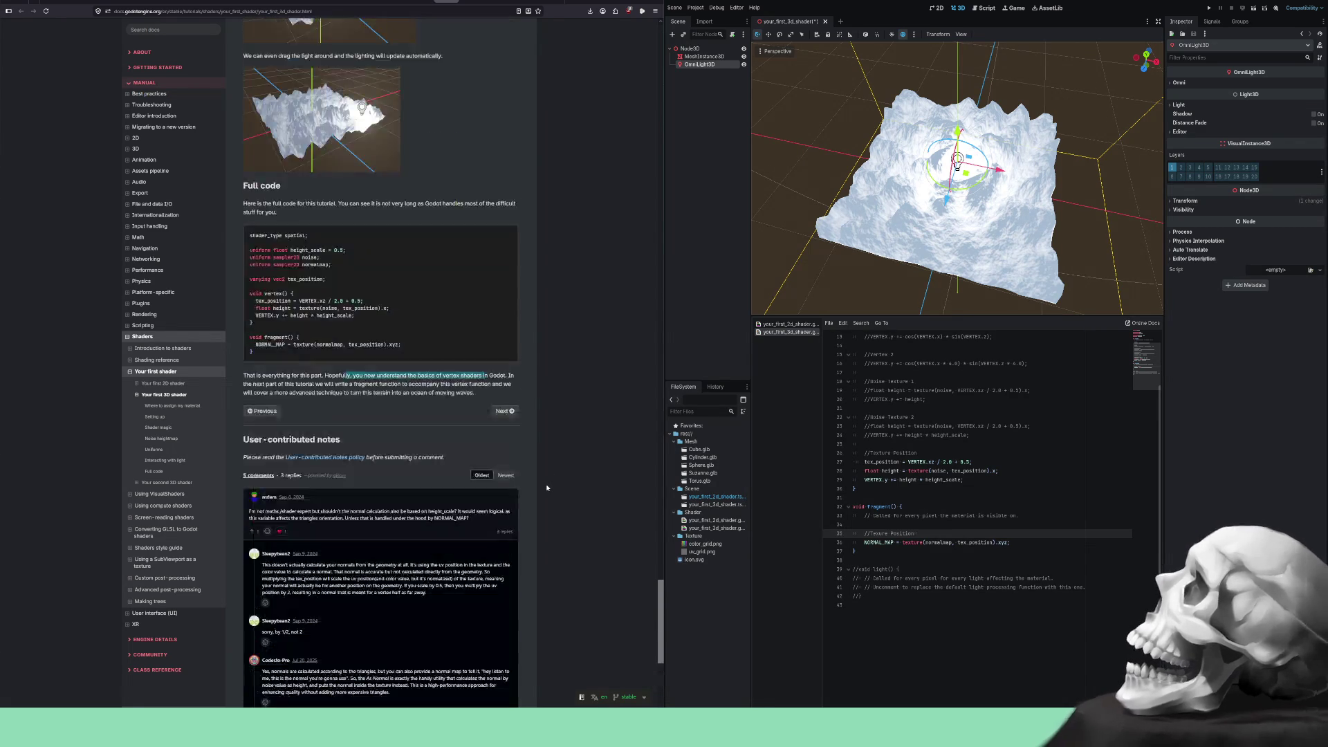
{"action": "scroll", "coordinate": [545, 487], "scroll_direction": "up", "scroll_amount": 16}
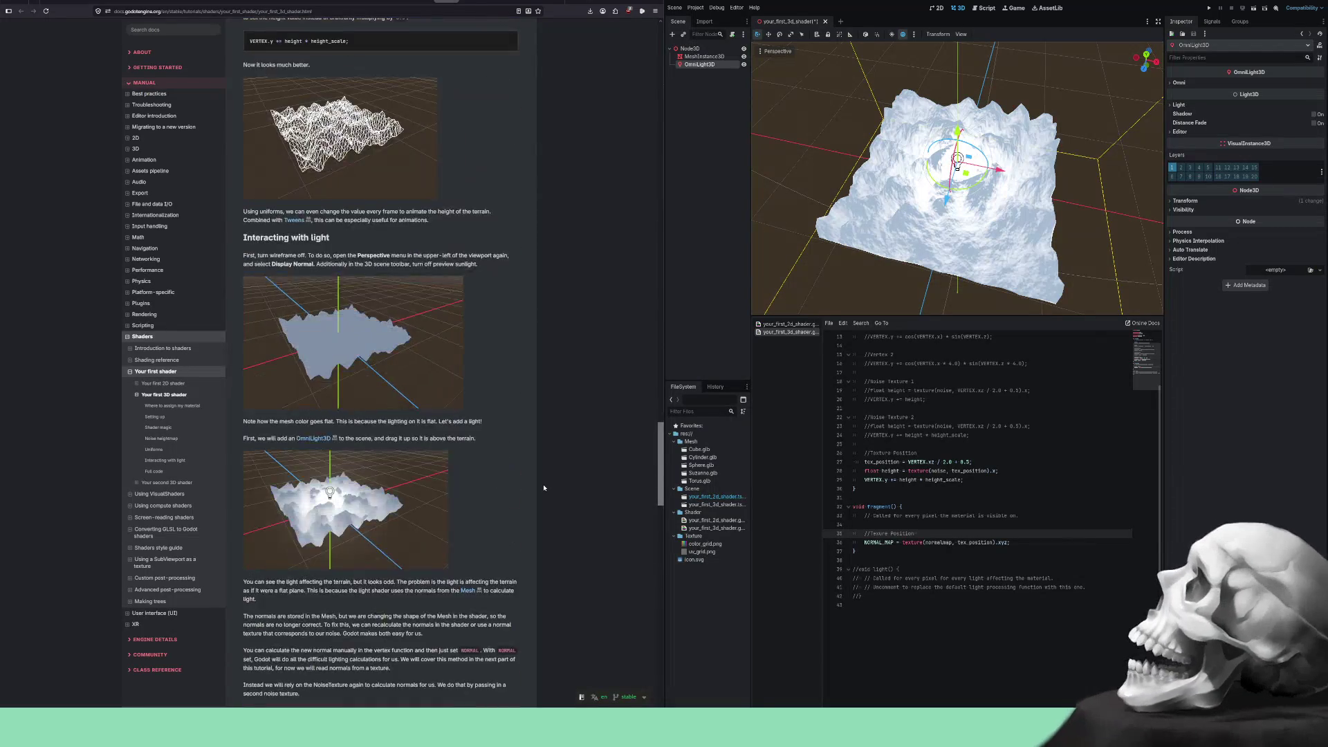
{"action": "scroll", "coordinate": [543, 488], "scroll_direction": "up", "scroll_amount": 18}
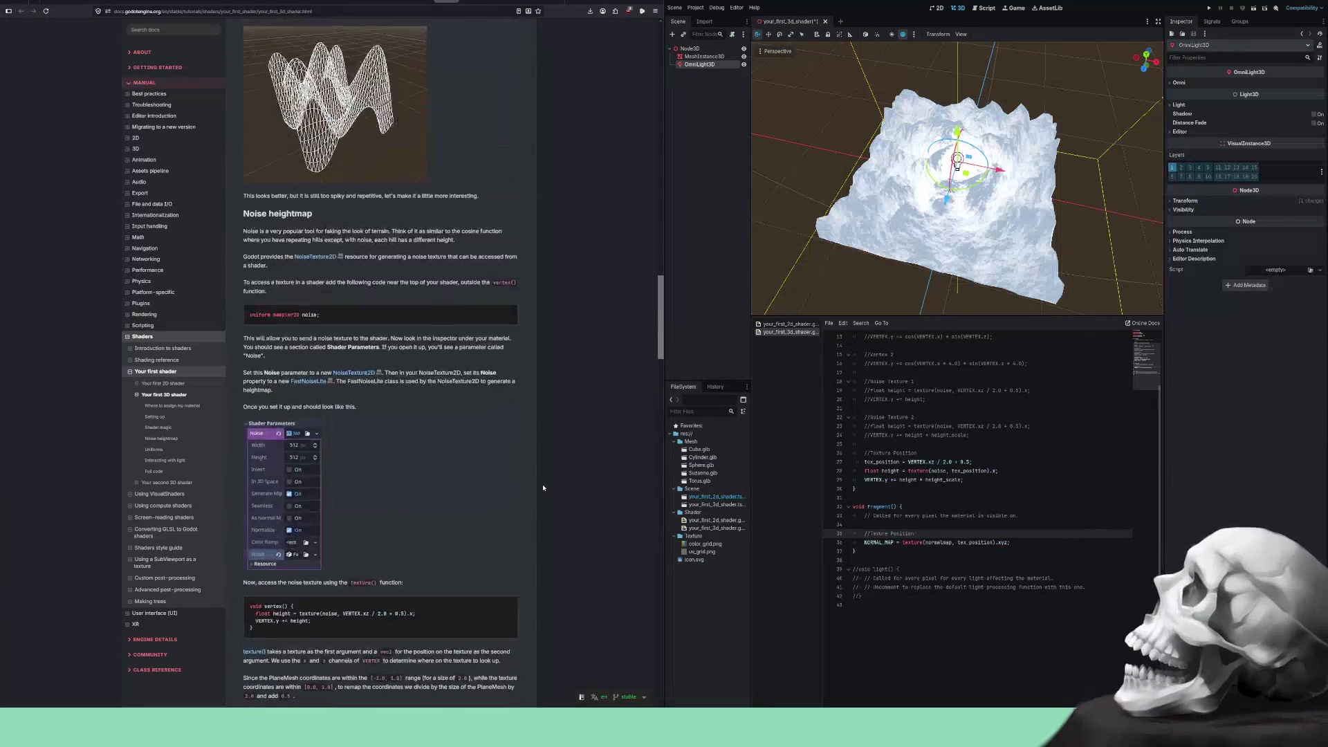
{"action": "scroll", "coordinate": [543, 487], "scroll_direction": "up", "scroll_amount": 15}
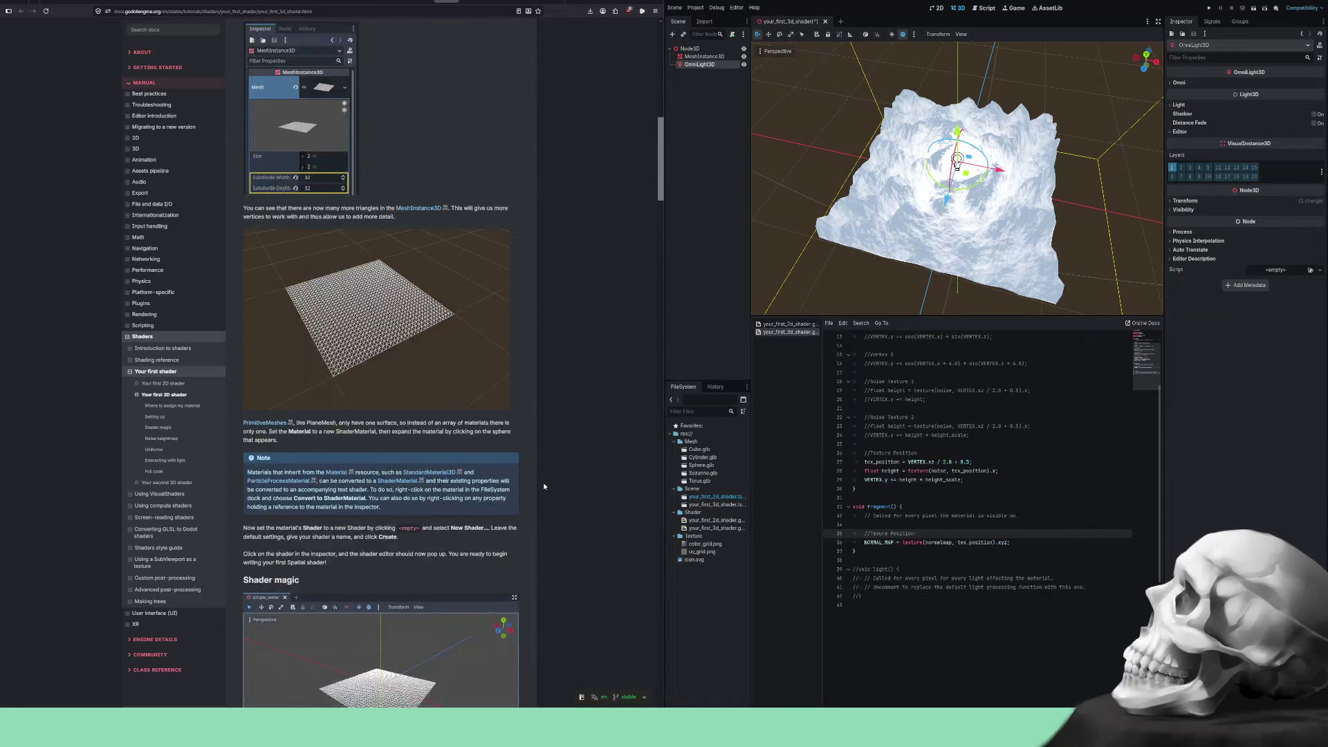
{"action": "scroll", "coordinate": [544, 487], "scroll_direction": "up", "scroll_amount": 3}
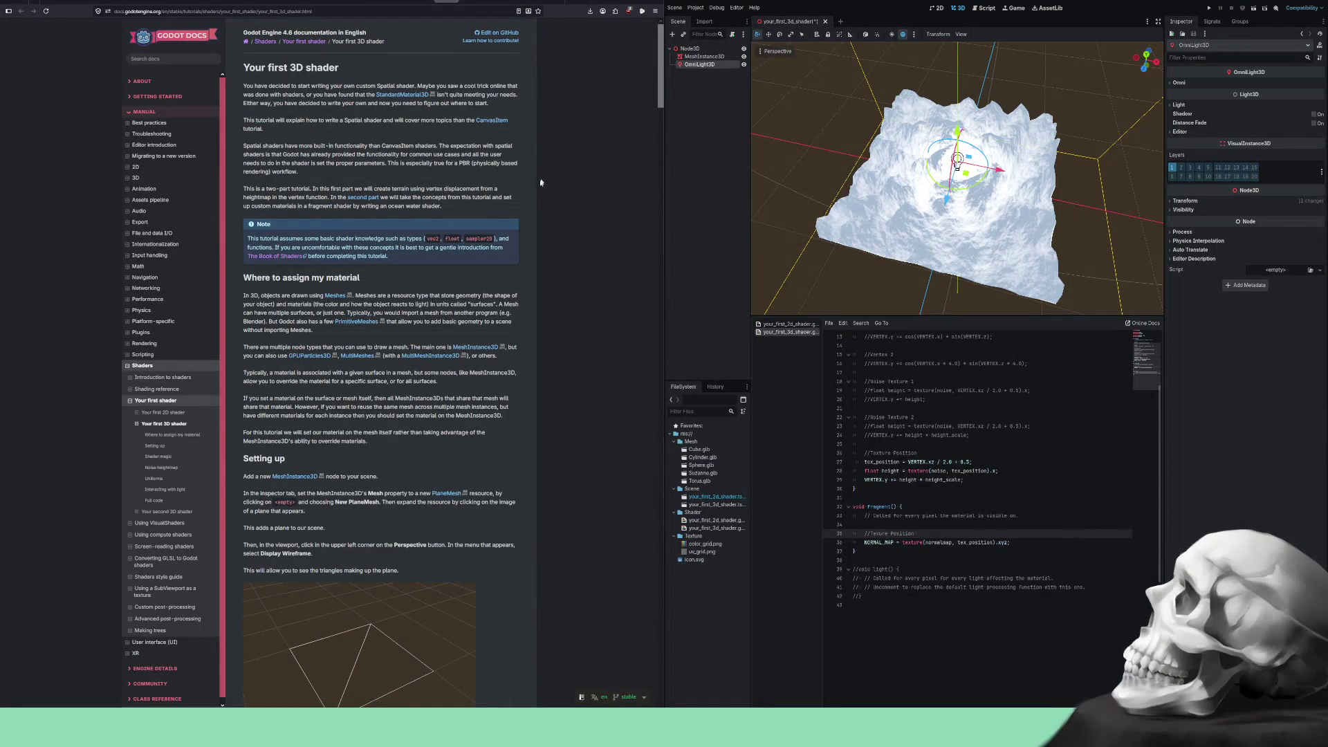
{"action": "left_click", "coordinate": [471, 0]}
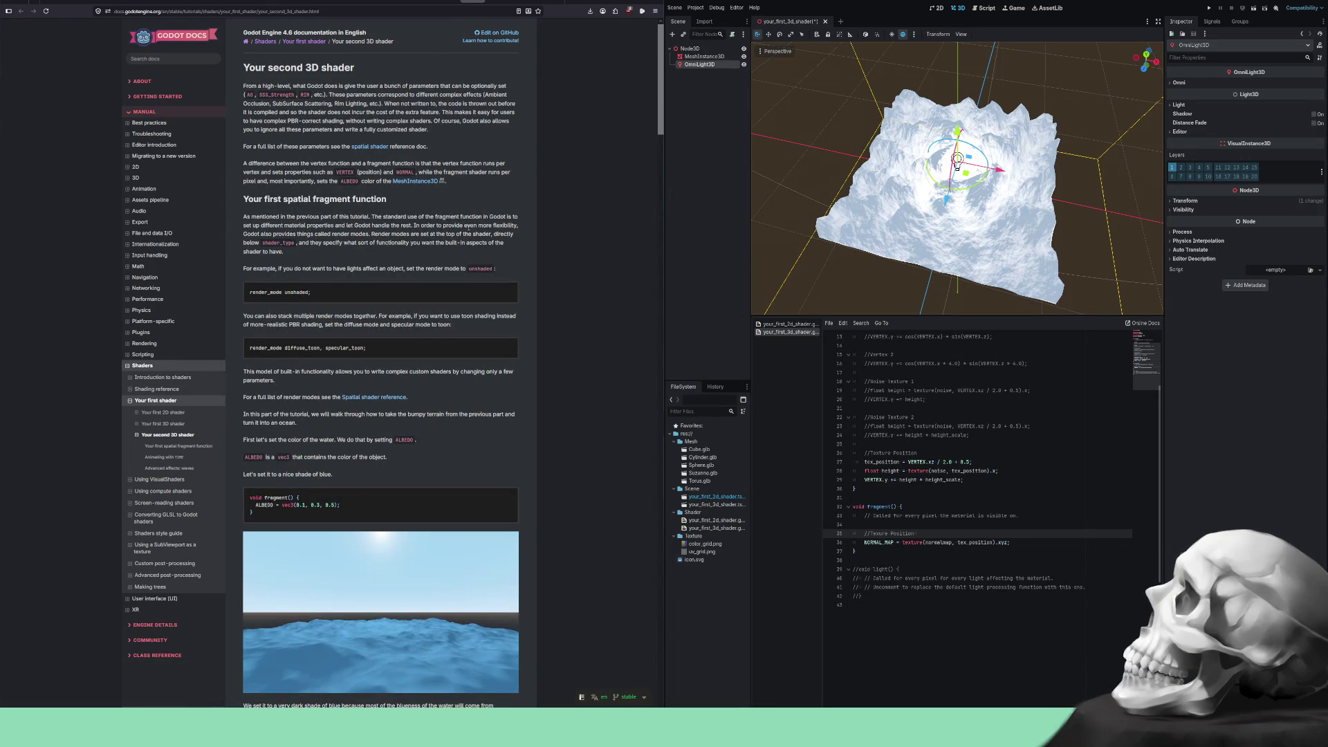
{"action": "scroll", "coordinate": [468, 226], "scroll_direction": "down", "scroll_amount": 10}
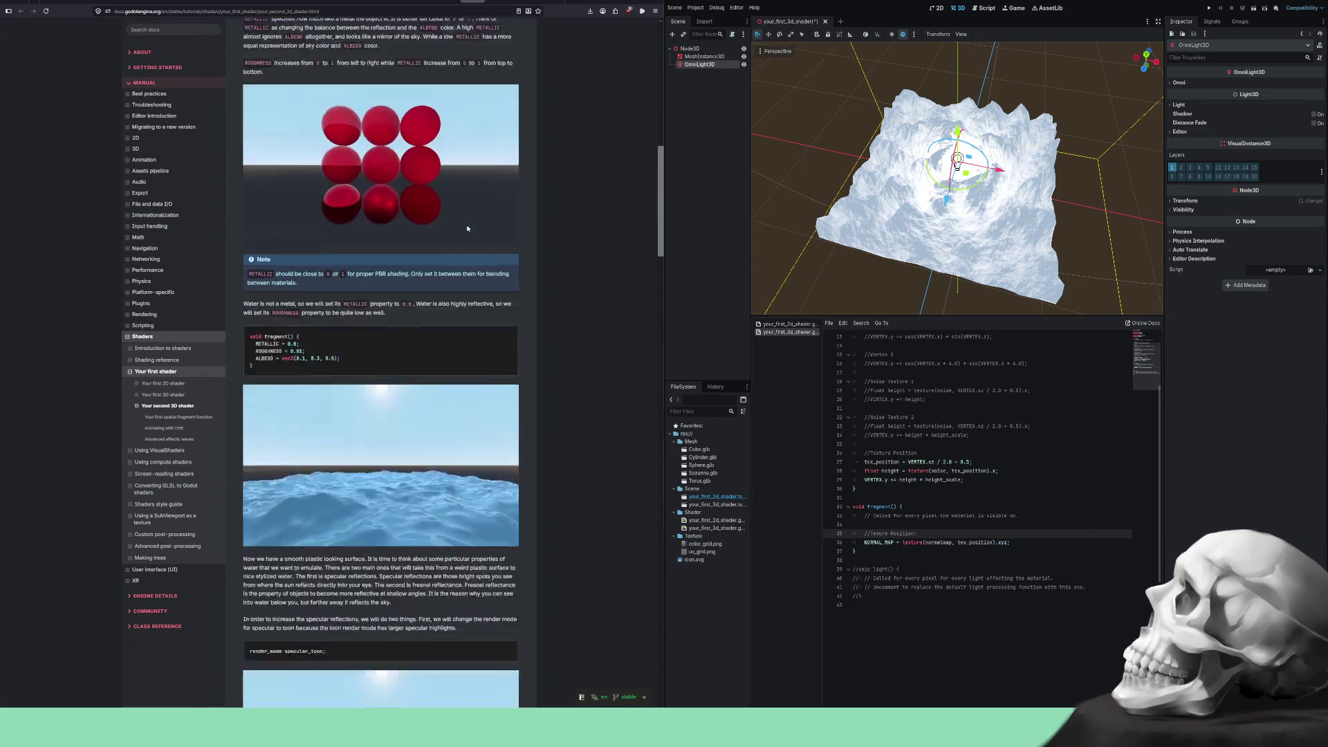